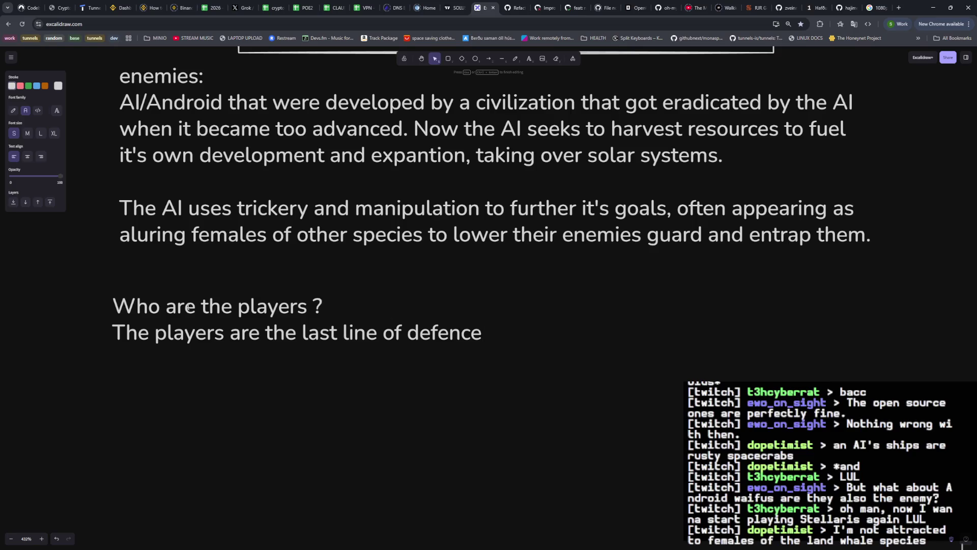
{"action": "type", "text": "for the galazy"}
Trim the galaxy/android wording and end the note with '. They fight the enemy AI using their own drones.'.
{"action": "key", "text": "BackSpace"}
{"action": "key", "text": "BackSpace"}
{"action": "type", "text": "xy"}
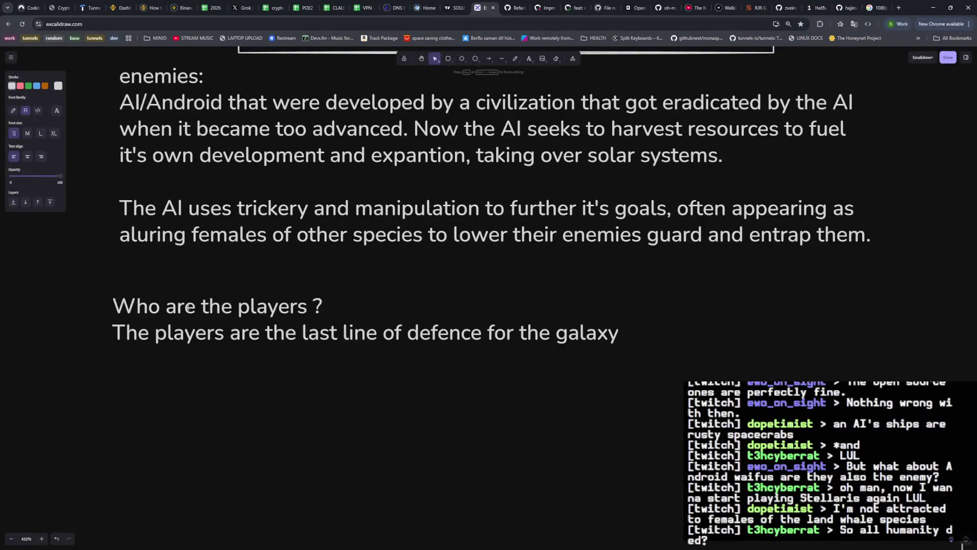
{"action": "type", "text": "."}
{"action": "key", "text": "BackSpace"}
{"action": "key", "text": "ctrl+BackSpace"}
{"action": "key", "text": "ctrl+BackSpace"}
{"action": "key", "text": "ctrl+BackSpace"}
{"action": "key", "text": "BackSpace"}
{"action": "type", "text": ". They fg"}
{"action": "key", "text": "BackSpace"}
{"action": "type", "text": "ight the en"}
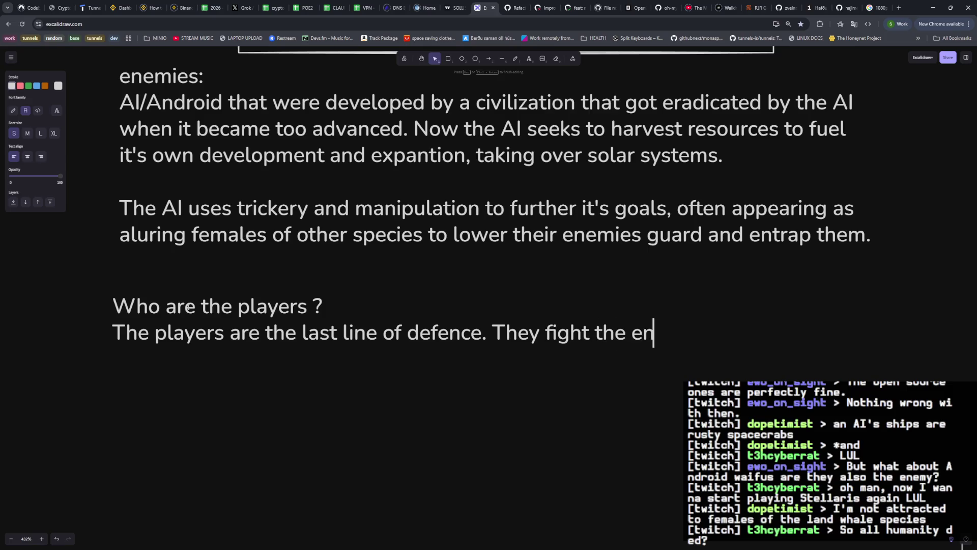
{"action": "type", "text": "emy android"}
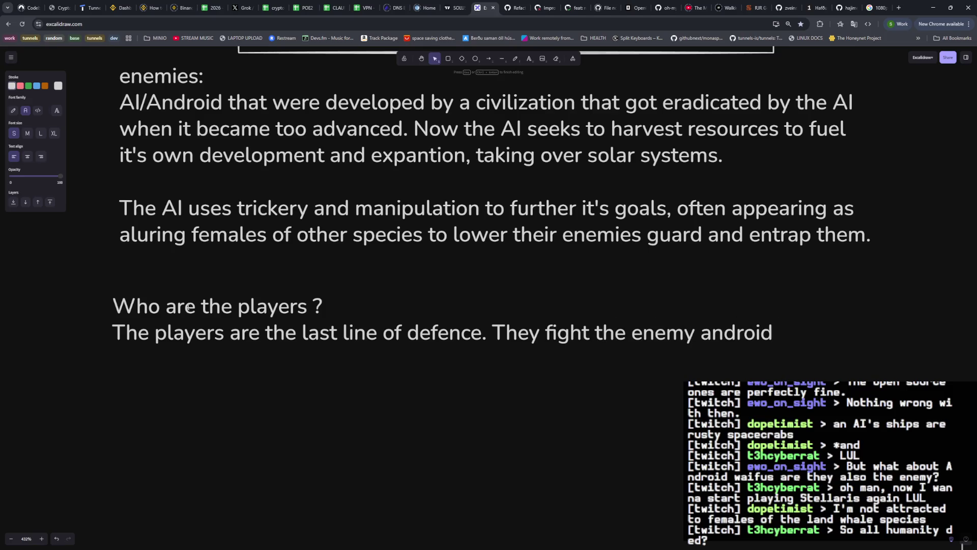
{"action": "key", "text": "BackSpace"}
{"action": "key", "text": "BackSpace"}
{"action": "key", "text": "BackSpace"}
{"action": "key", "text": "BackSpace"}
{"action": "key", "text": "BackSpace"}
{"action": "key", "text": "BackSpace"}
{"action": "type", "text": "AI using their own drown"}
{"action": "key", "text": "BackSpace"}
{"action": "key", "text": "BackSpace"}
{"action": "type", "text": "nes"}
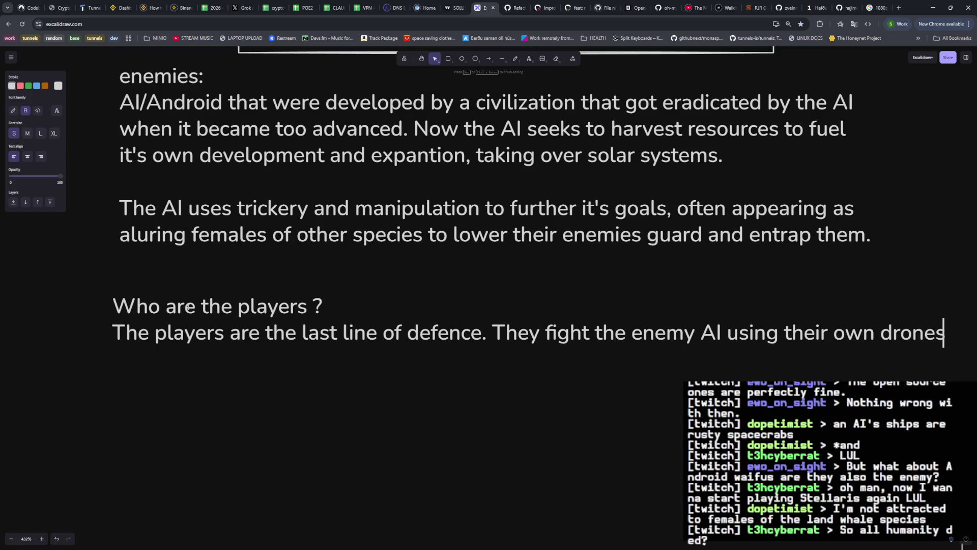
{"action": "type", "text": "."}
{"action": "key", "text": "Return"}
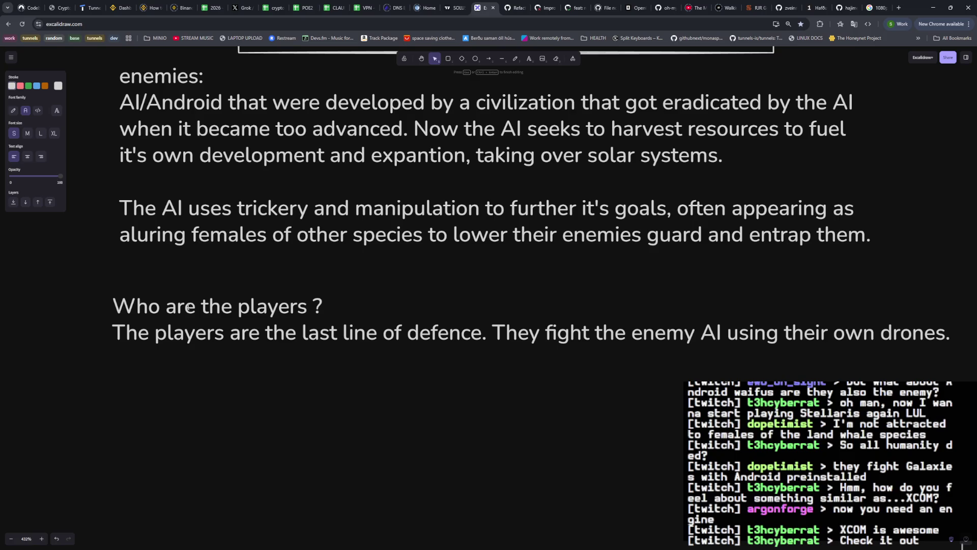
{"action": "left_click", "coordinate": [899, 8]}
{"action": "type", "text": "xcom"}
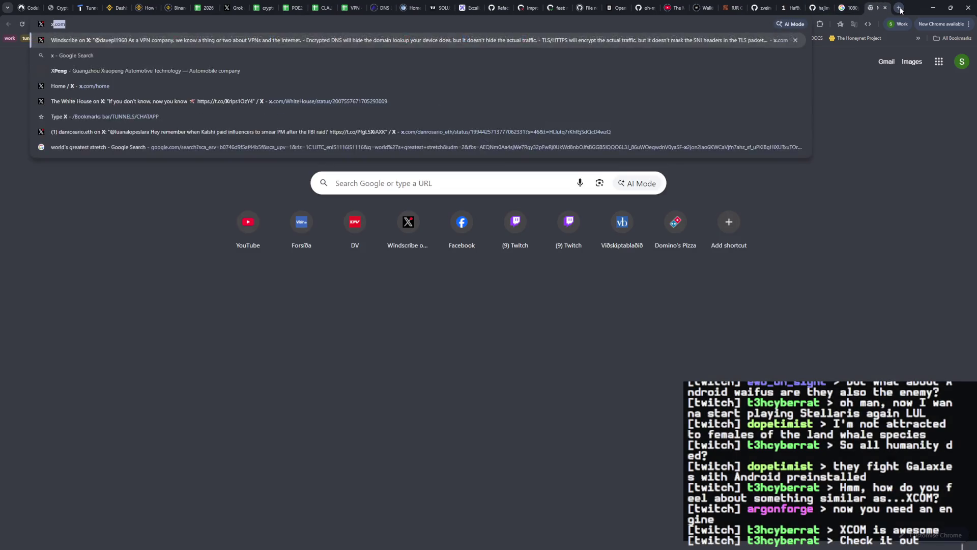
{"action": "key", "text": "Return"}
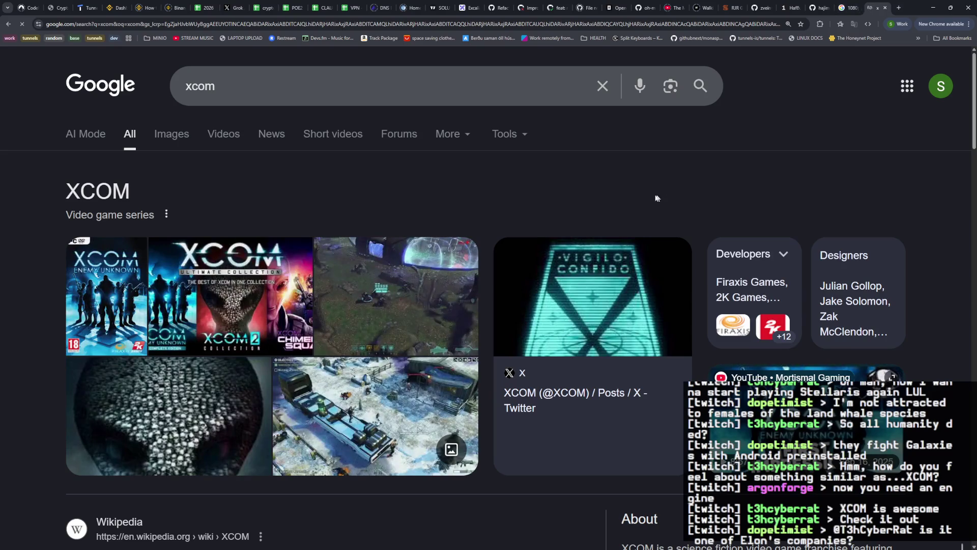
{"action": "scroll", "coordinate": [565, 188], "scroll_direction": "down", "scroll_amount": 3}
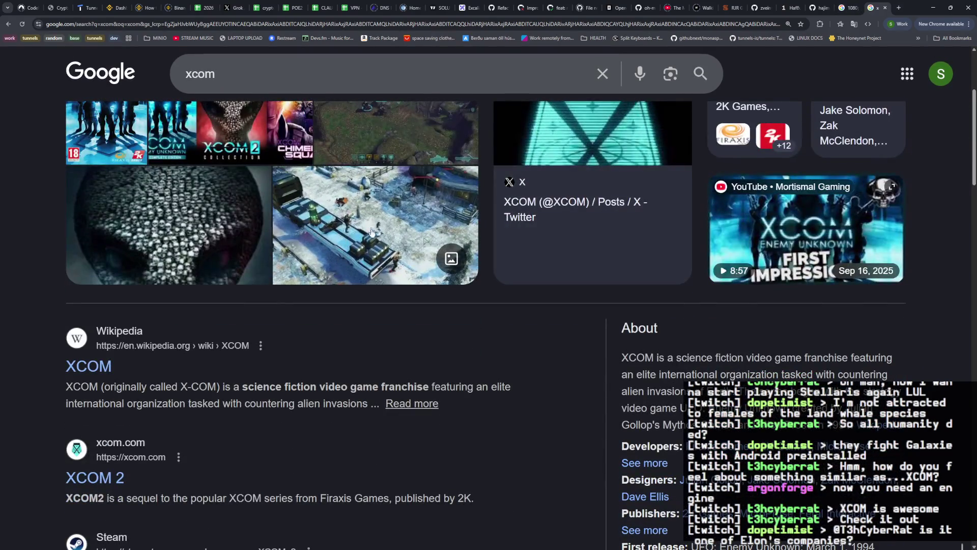
{"action": "scroll", "coordinate": [229, 259], "scroll_direction": "up", "scroll_amount": 3}
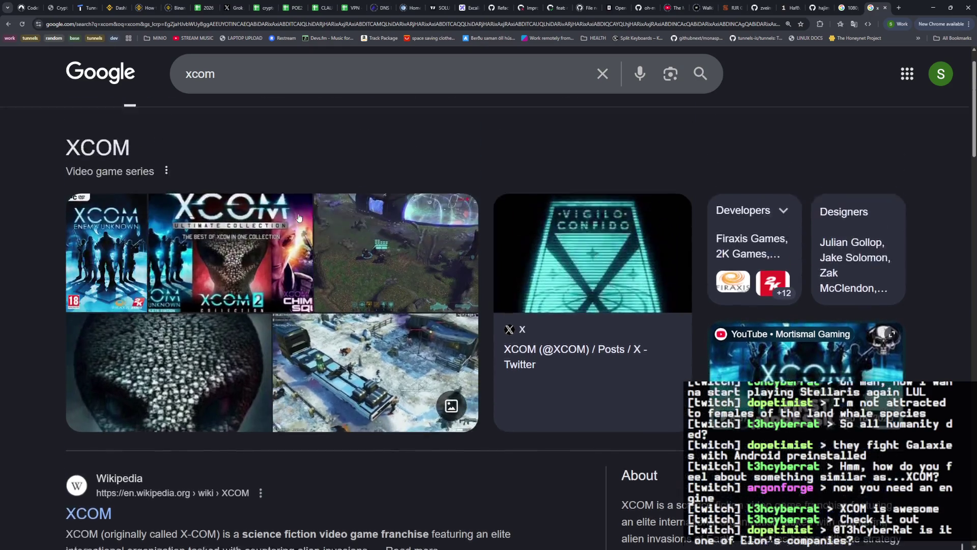
{"action": "left_click", "coordinate": [171, 134]}
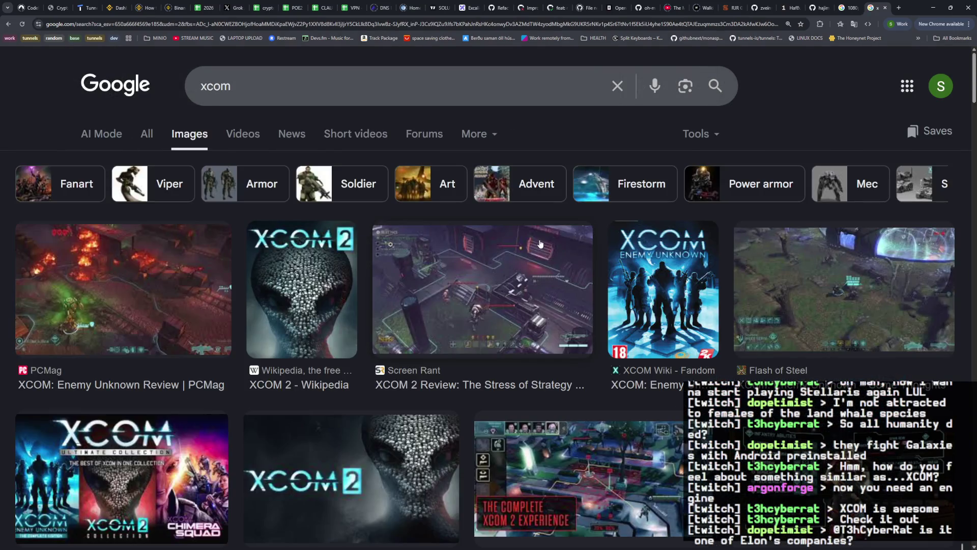
{"action": "scroll", "coordinate": [540, 243], "scroll_direction": "down", "scroll_amount": 3}
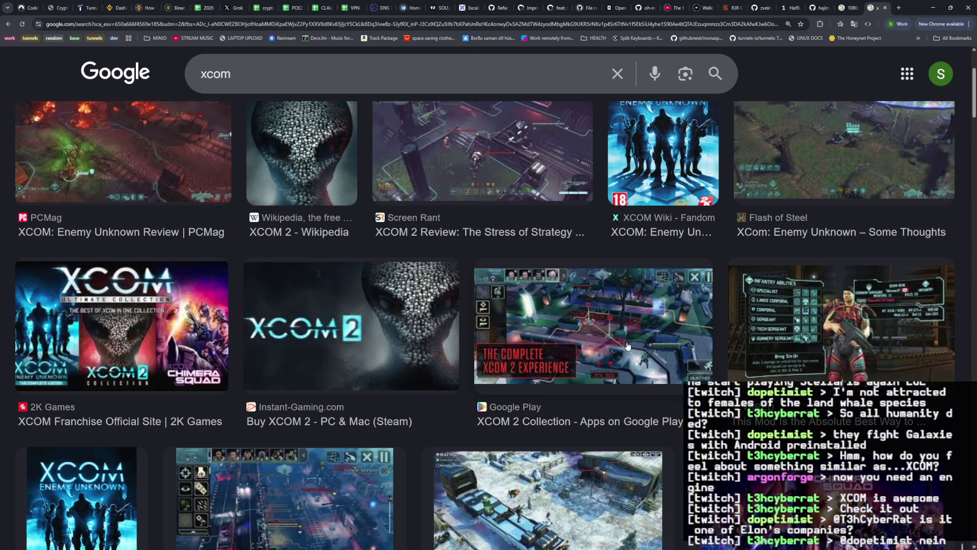
{"action": "scroll", "coordinate": [618, 345], "scroll_direction": "down", "scroll_amount": 2}
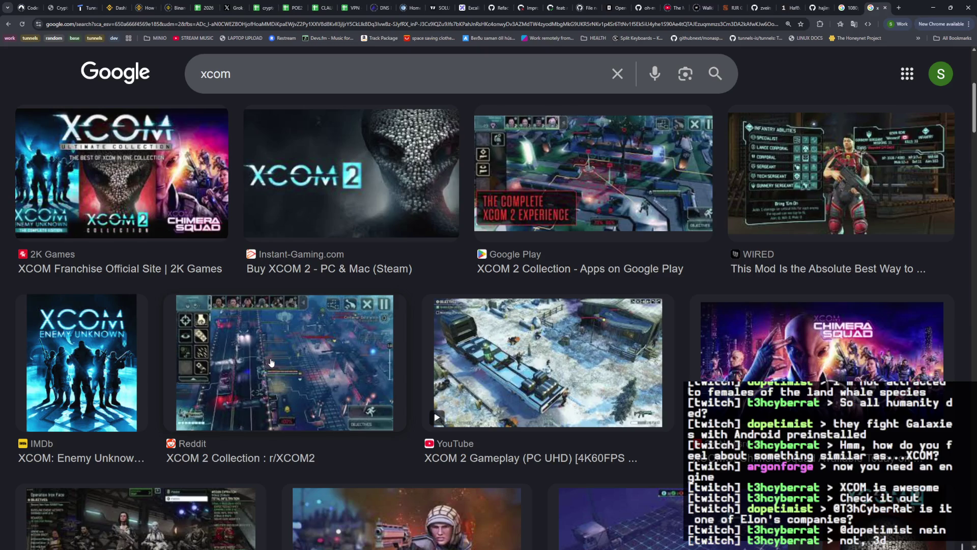
{"action": "left_click", "coordinate": [301, 367]}
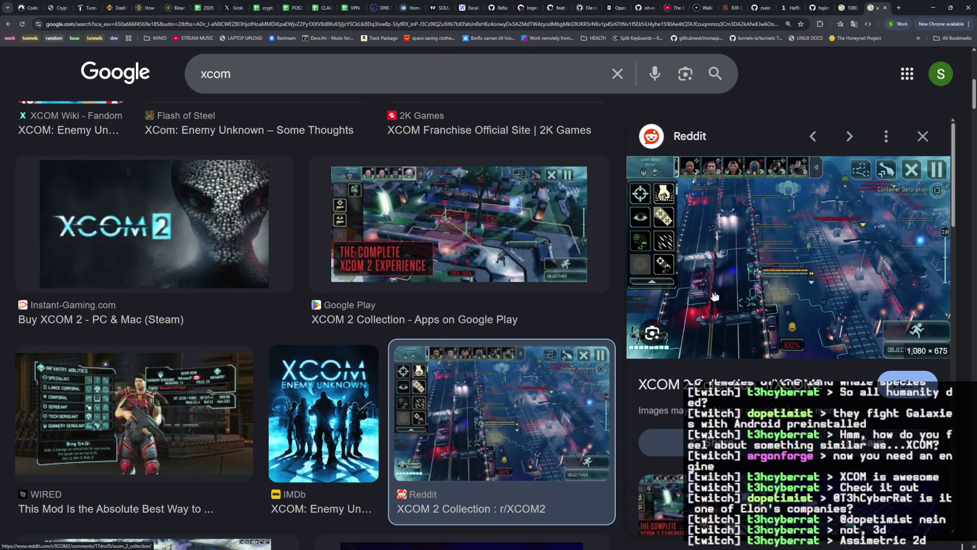
{"action": "scroll", "coordinate": [735, 293], "scroll_direction": "down", "scroll_amount": 3}
{"action": "left_click", "coordinate": [885, 8]}
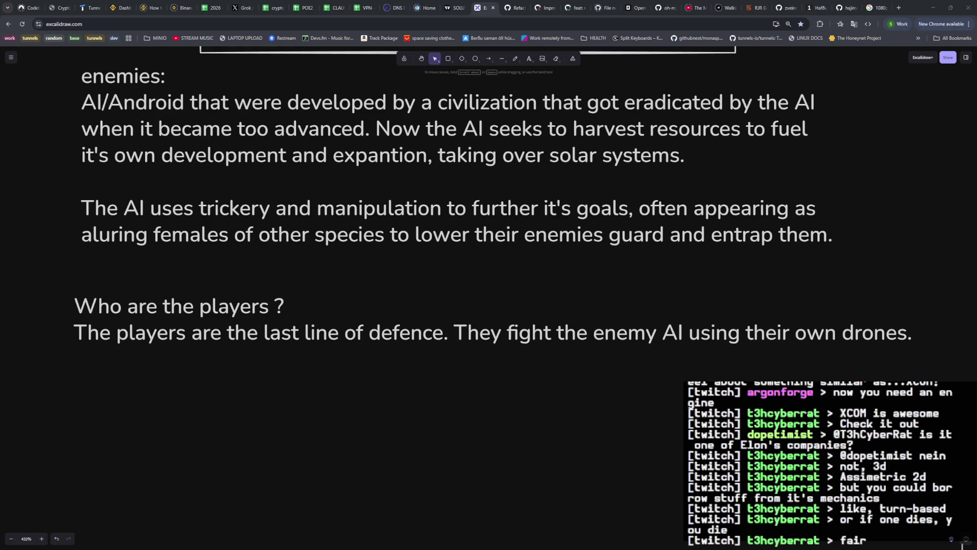
{"action": "left_click", "coordinate": [405, 330]}
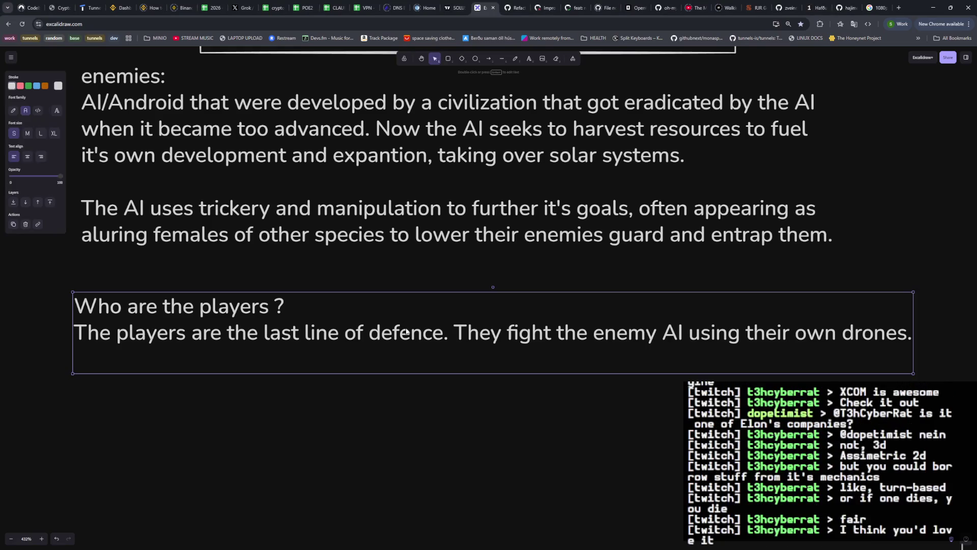
Edit the players note and delete the trailing empty line at its end.
{"action": "double_click", "coordinate": [374, 338]}
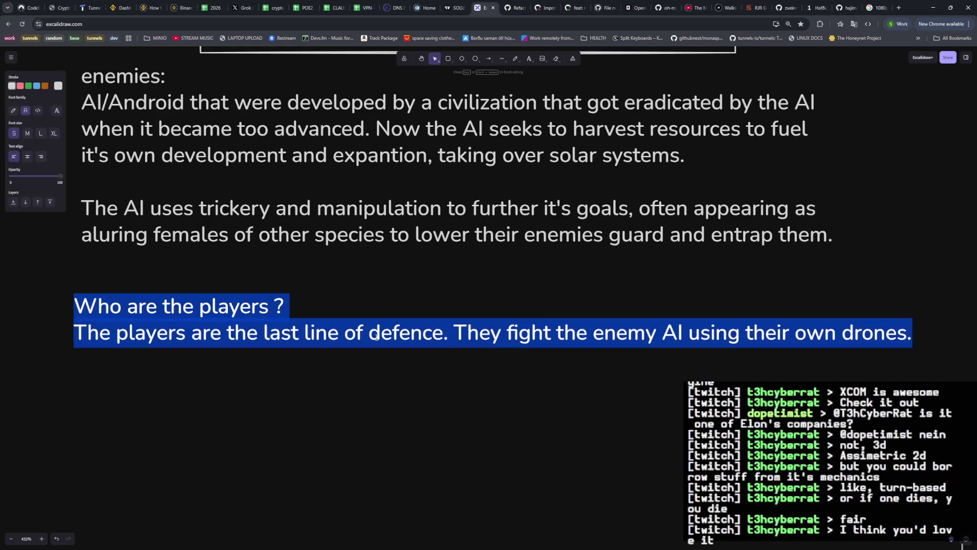
{"action": "key", "text": "Right"}
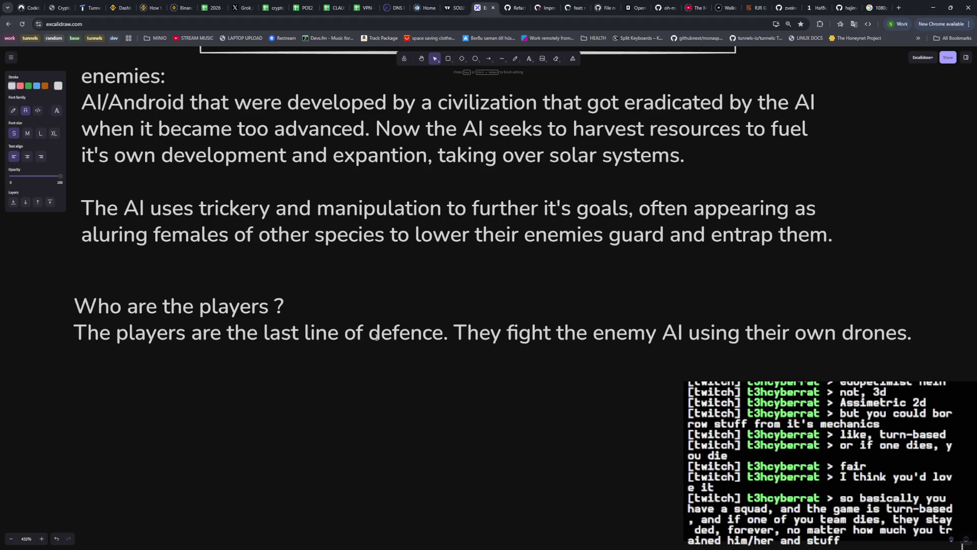
{"action": "key", "text": "BackSpace"}
Reword the answer to remotely piloted drones and wrap 'to fight the AI' onto its own indented line.
{"action": "key", "text": "BackSpace"}
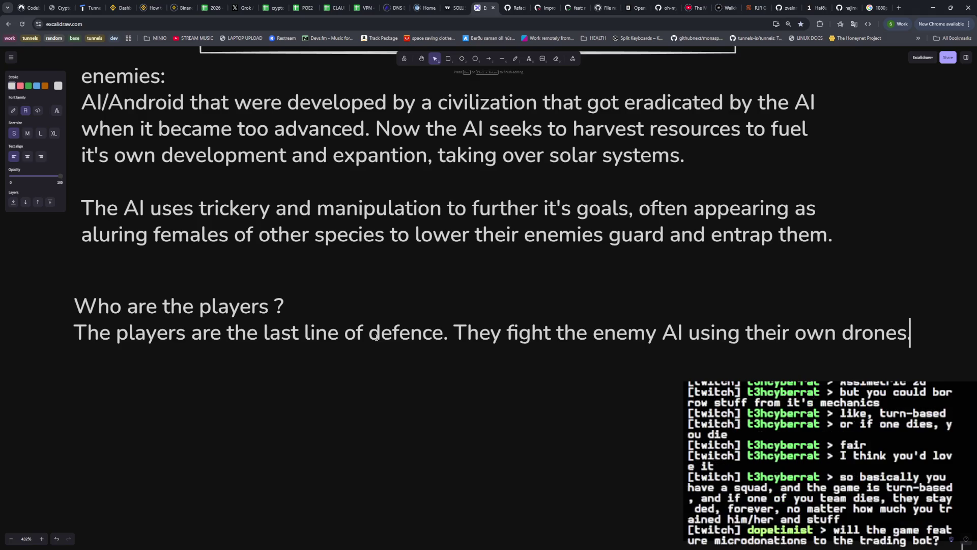
{"action": "key", "text": "BackSpace"}
{"action": "key", "text": "BackSpace"}
{"action": "key", "text": "BackSpace"}
{"action": "key", "text": "BackSpace"}
{"action": "key", "text": "BackSpace"}
{"action": "key", "text": "BackSpace"}
{"action": "key", "text": "BackSpace"}
{"action": "key", "text": "BackSpace"}
{"action": "key", "text": "BackSpace"}
{"action": "key", "text": "BackSpace"}
{"action": "key", "text": "BackSpace"}
{"action": "key", "text": "BackSpace"}
{"action": "key", "text": "BackSpace"}
{"action": "key", "text": "BackSpace"}
{"action": "key", "text": "BackSpace"}
{"action": "key", "text": "BackSpace"}
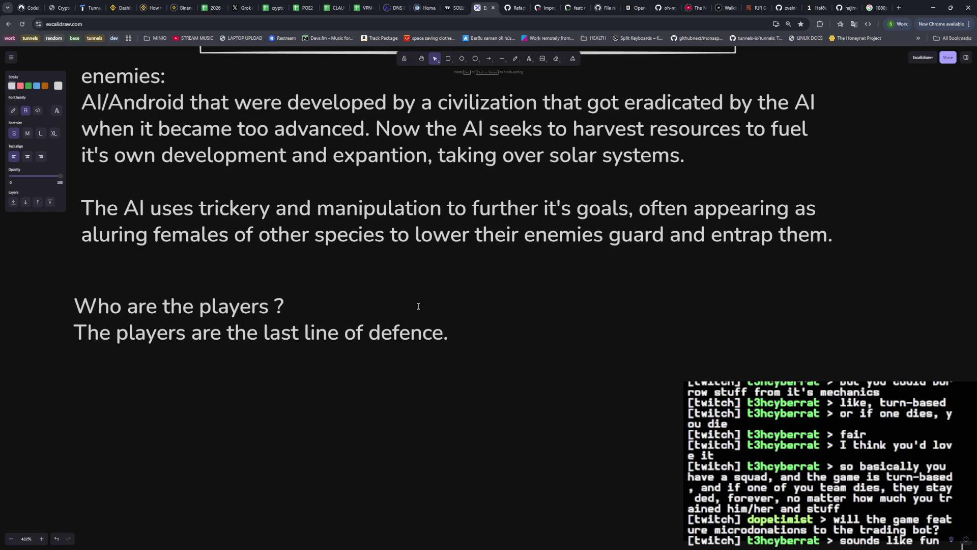
{"action": "key", "text": "BackSpace"}
{"action": "key", "text": "BackSpace"}
{"action": "key", "text": "BackSpace"}
{"action": "key", "text": "BackSpace"}
{"action": "key", "text": "BackSpace"}
{"action": "key", "text": "BackSpace"}
{"action": "key", "text": "BackSpace"}
{"action": "key", "text": "BackSpace"}
{"action": "key", "text": "BackSpace"}
{"action": "key", "text": "BackSpace"}
{"action": "key", "text": "BackSpace"}
{"action": "key", "text": "BackSpace"}
{"action": "type", "text": "ine of defence against the AI."}
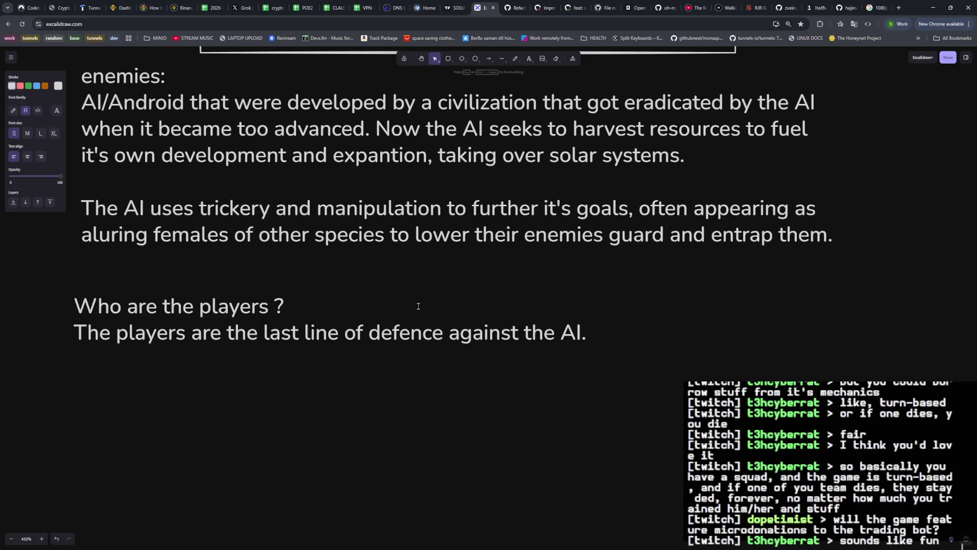
{"action": "type", "text": "They"}
{"action": "key", "text": "BackSpace"}
{"action": "key", "text": "BackSpace"}
{"action": "key", "text": "BackSpace"}
{"action": "type", "text": "he players"}
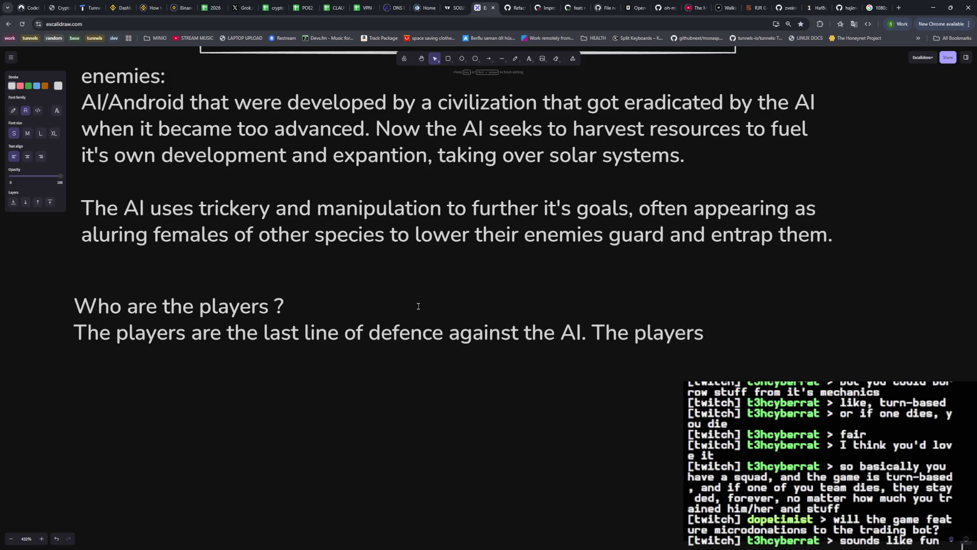
{"action": "type", "text": " use dr"}
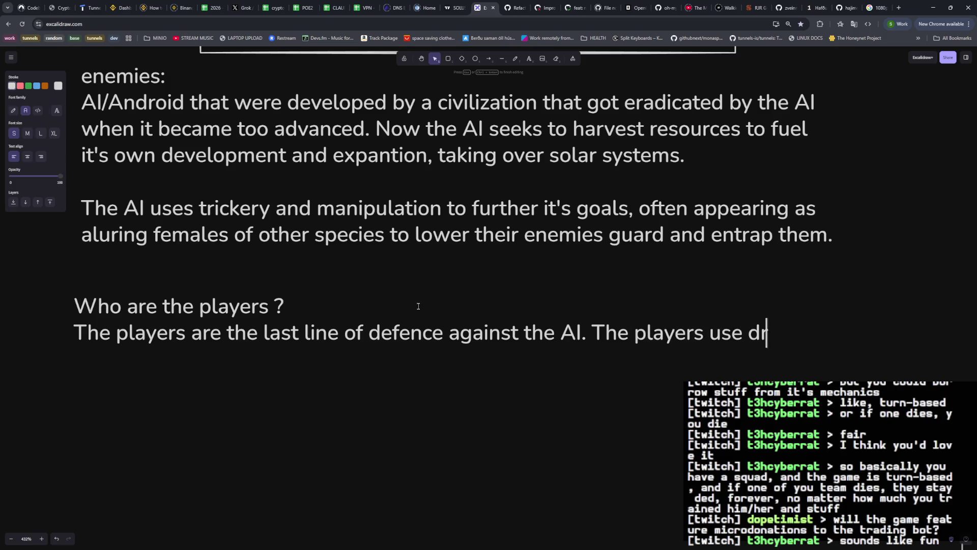
{"action": "type", "text": "ones to fight the AI"}
{"action": "key", "text": "Left"}
{"action": "key", "text": "Left"}
{"action": "key", "text": "Left"}
{"action": "key", "text": "Left"}
{"action": "key", "text": "Left"}
{"action": "key", "text": "Left"}
{"action": "key", "text": "Left"}
{"action": "key", "text": "Left"}
{"action": "key", "text": "Left"}
{"action": "type", "text": "/remote"}
{"action": "key", "text": "BackSpace"}
{"action": "key", "text": "BackSpace"}
{"action": "key", "text": "BackSpace"}
{"action": "key", "text": "BackSpace"}
{"action": "key", "text": "BackSpace"}
{"action": "key", "text": "BackSpace"}
{"action": "key", "text": "BackSpace"}
{"action": "type", "text": "remotely piloted dr"}
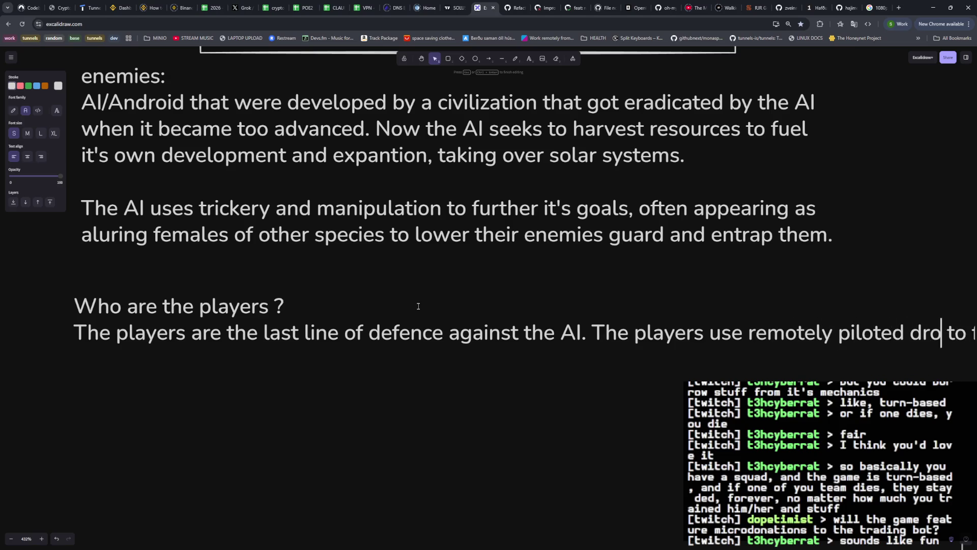
{"action": "type", "text": "ones"}
{"action": "key", "text": "Return"}
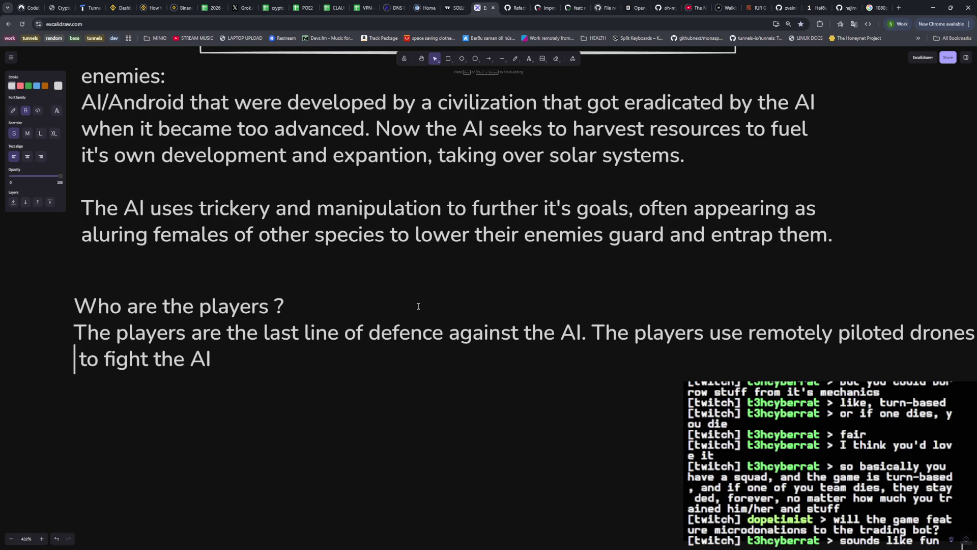
{"action": "key", "text": "Right"}
{"action": "key", "text": "Right"}
{"action": "key", "text": "Right"}
{"action": "key", "text": "Right"}
{"action": "key", "text": "Right"}
{"action": "key", "text": "Right"}
{"action": "key", "text": "Right"}
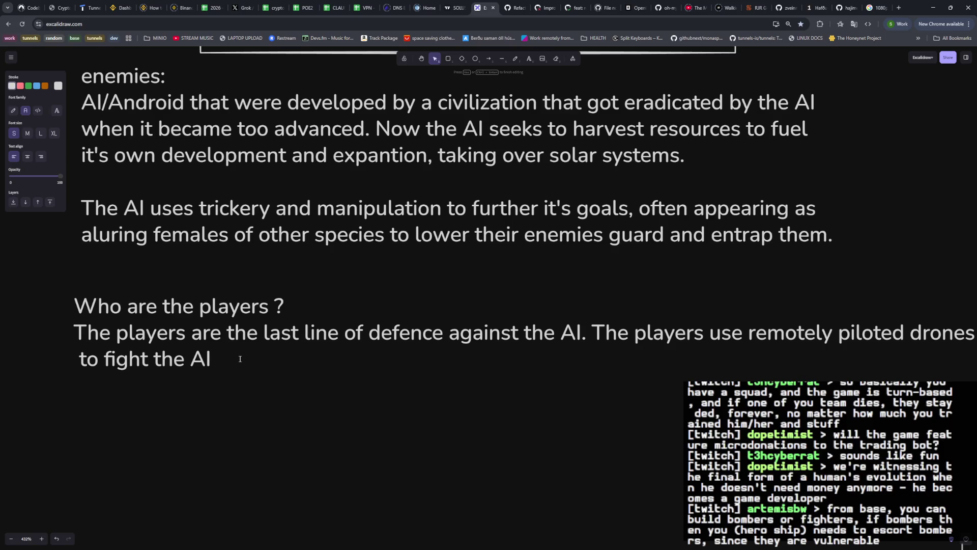
{"action": "type", "text": ".."}
Add a 'Player races:' heading and a first entry for cybernetically enhanced humans, dropping 'Humanoid cyborgs'.
{"action": "key", "text": "Return"}
{"action": "type", "text": "Player reace"}
{"action": "key", "text": "BackSpace"}
{"action": "key", "text": "BackSpace"}
{"action": "key", "text": "BackSpace"}
{"action": "type", "text": "aces:"}
{"action": "key", "text": "Return"}
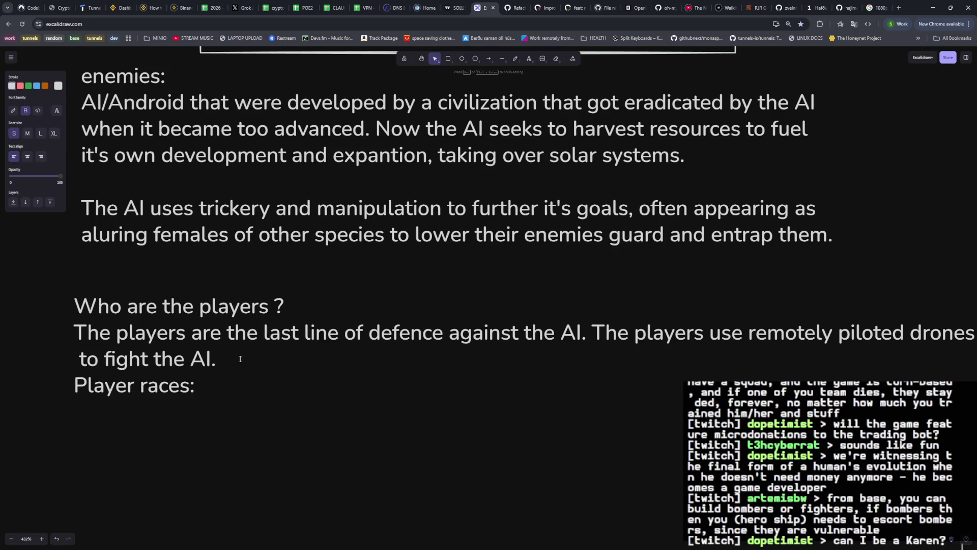
{"action": "type", "text": "Humaoid cybord"}
{"action": "key", "text": "BackSpace"}
{"action": "type", "text": "gs"}
{"action": "key", "text": "BackSpace"}
{"action": "key", "text": "BackSpace"}
{"action": "type", "text": "f"}
{"action": "key", "text": "BackSpace"}
{"action": "type", "text": "gs ("}
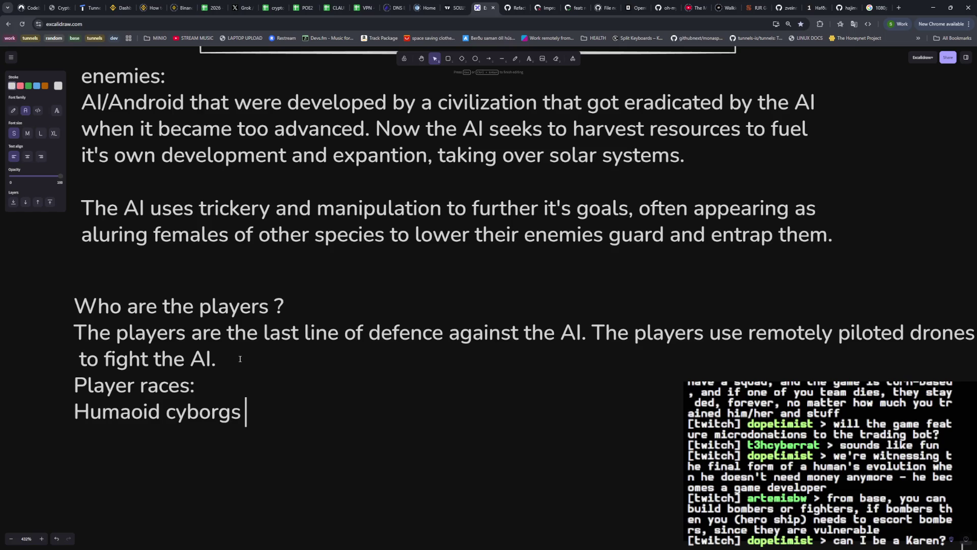
{"action": "key", "text": "BackSpace"}
{"action": "key", "text": "BackSpace"}
{"action": "key", "text": "BackSpace"}
{"action": "key", "text": "BackSpace"}
{"action": "key", "text": "BackSpace"}
{"action": "key", "text": "BackSpace"}
{"action": "key", "text": "BackSpace"}
{"action": "key", "text": "BackSpace"}
{"action": "type", "text": "Cybernetic"}
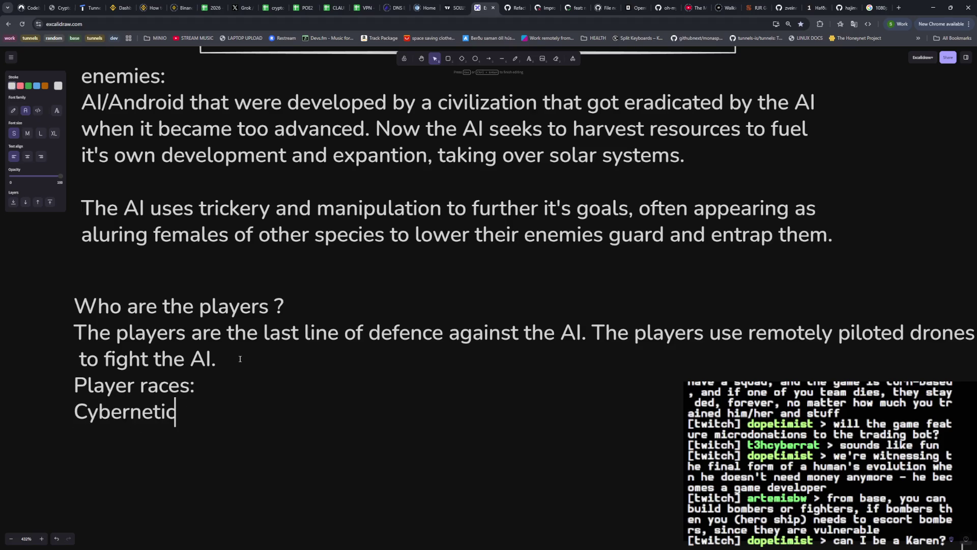
{"action": "type", "text": "ally enhance"}
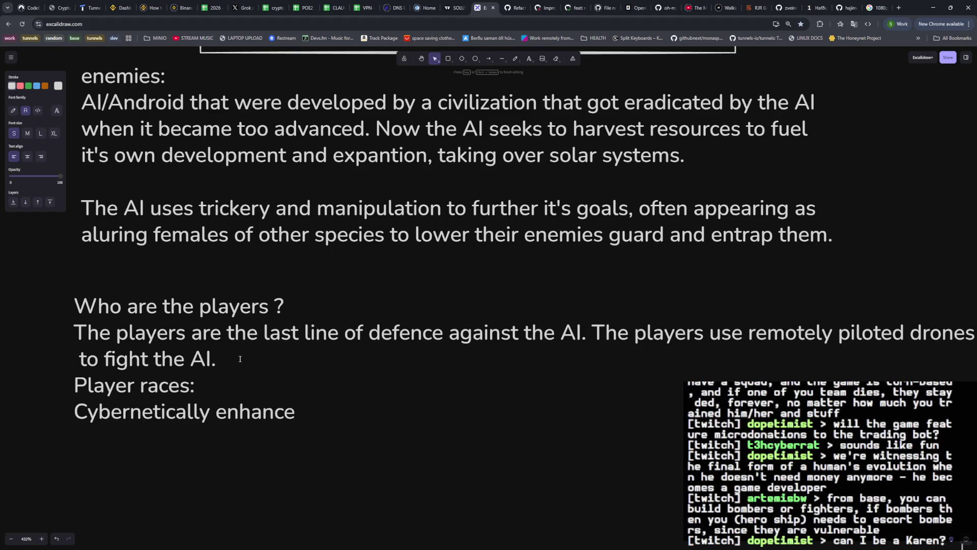
{"action": "type", "text": "d humans"}
List human/beast hybrids (replacing Beast folk) and Slimes as the next races.
{"action": "key", "text": "Return"}
{"action": "type", "text": "Beast folk"}
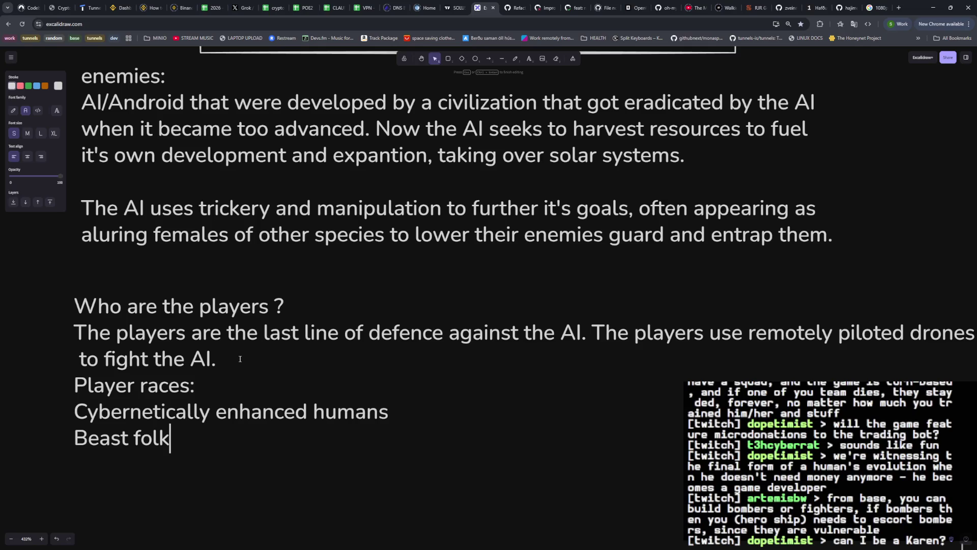
{"action": "key", "text": "Return"}
{"action": "key", "text": "Return"}
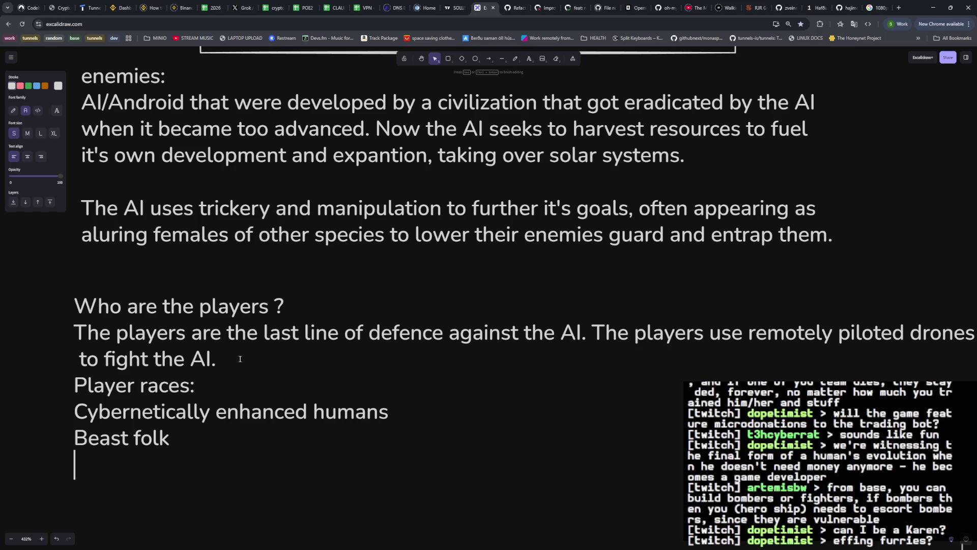
{"action": "key", "text": "BackSpace"}
{"action": "key", "text": "BackSpace"}
{"action": "key", "text": "BackSpace"}
{"action": "key", "text": "BackSpace"}
{"action": "key", "text": "BackSpace"}
{"action": "key", "text": "BackSpace"}
{"action": "key", "text": "BackSpace"}
{"action": "key", "text": "BackSpace"}
{"action": "key", "text": "BackSpace"}
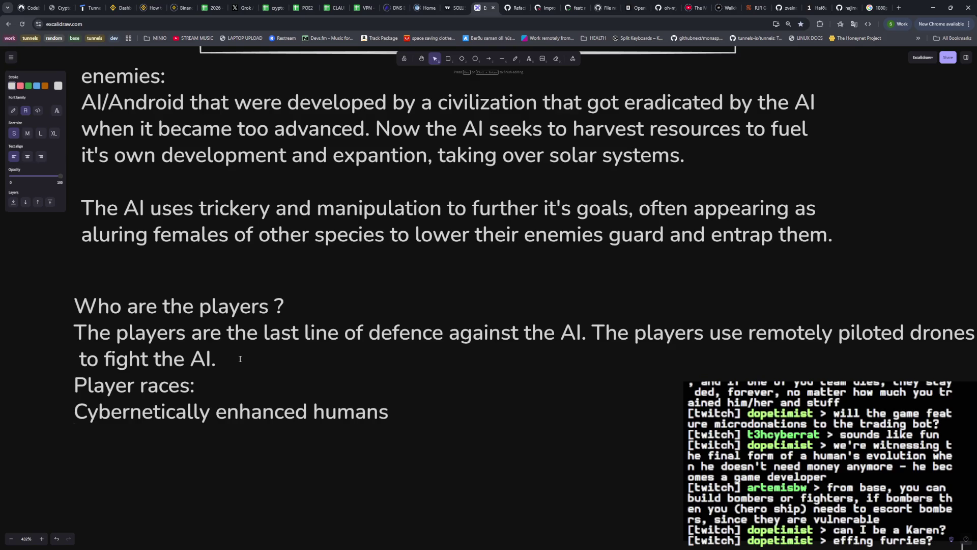
{"action": "type", "text": "Human / beast hyd"}
{"action": "key", "text": "BackSpace"}
{"action": "type", "text": "brids"}
{"action": "key", "text": "Return"}
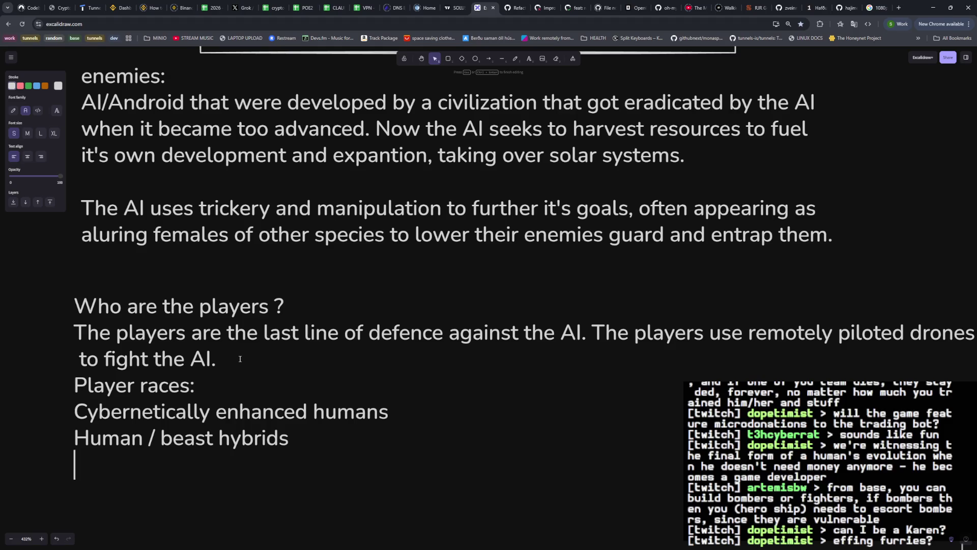
{"action": "type", "text": "Sl"}
{"action": "type", "text": "imes"}
{"action": "key", "text": "Return"}
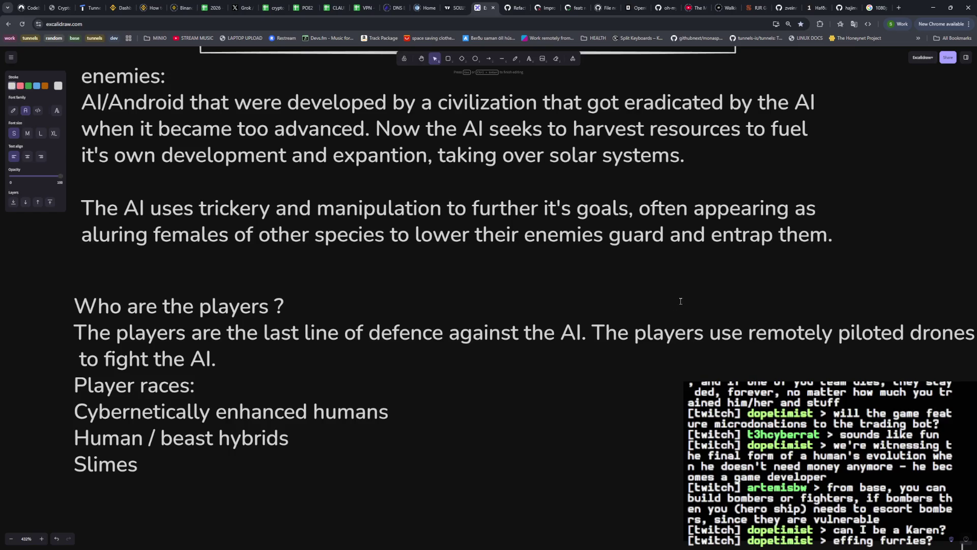
Search Google for 'classic alien' in the other tab.
{"action": "left_click", "coordinate": [875, 8]}
{"action": "mouse_move", "coordinate": [213, 86]}
{"action": "left_mouse_down"}
{"action": "mouse_move", "coordinate": [290, 85]}
{"action": "mouse_move", "coordinate": [164, 83]}
{"action": "left_mouse_up"}
{"action": "type", "text": "classic alien"}
{"action": "key", "text": "Return"}
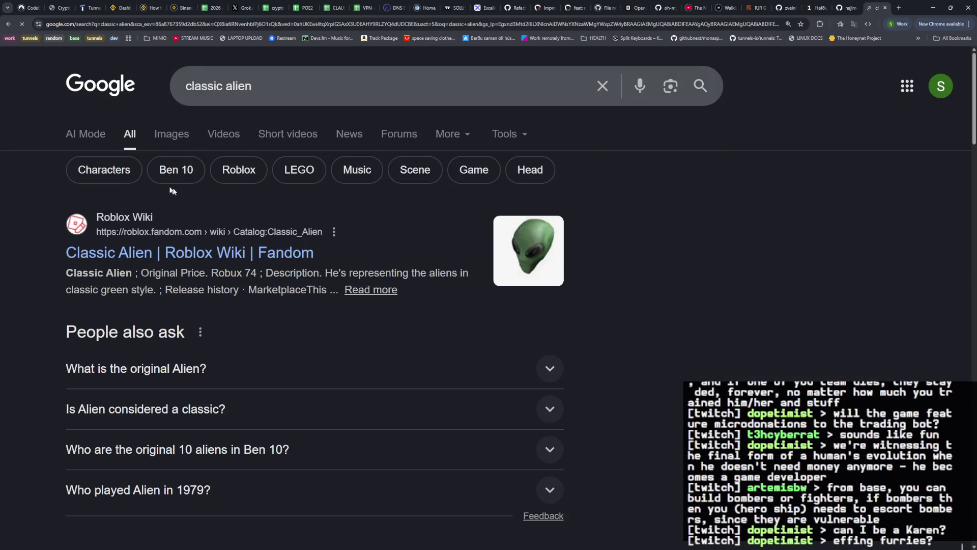
Browse classic alien image results, preview the Miniset figurine, then close the search tab.
{"action": "left_click", "coordinate": [177, 136]}
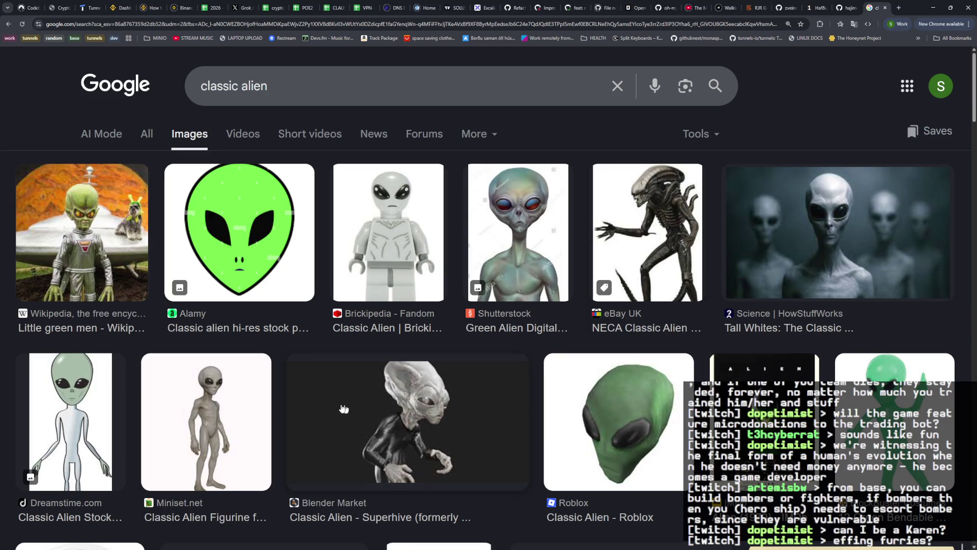
{"action": "left_click", "coordinate": [213, 402]}
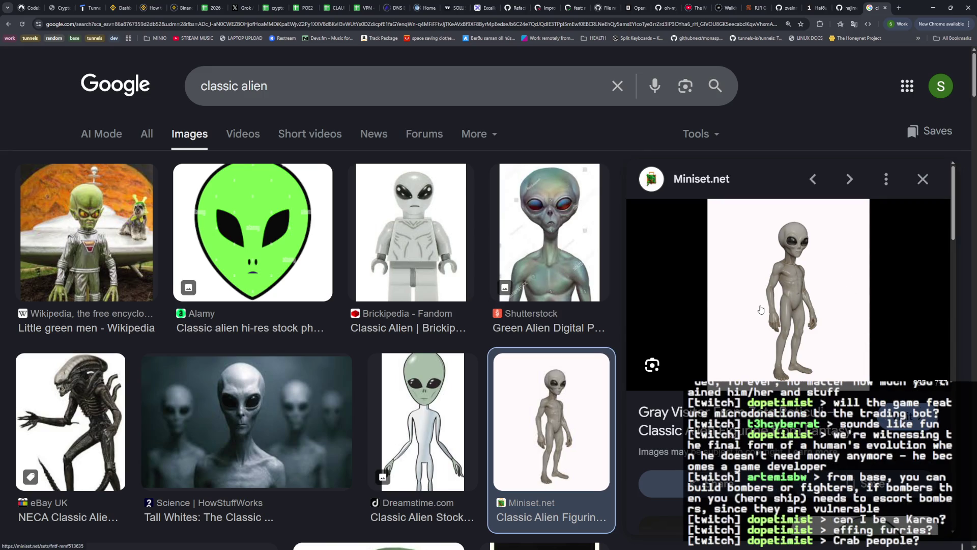
{"action": "mouse_move", "coordinate": [504, 289]}
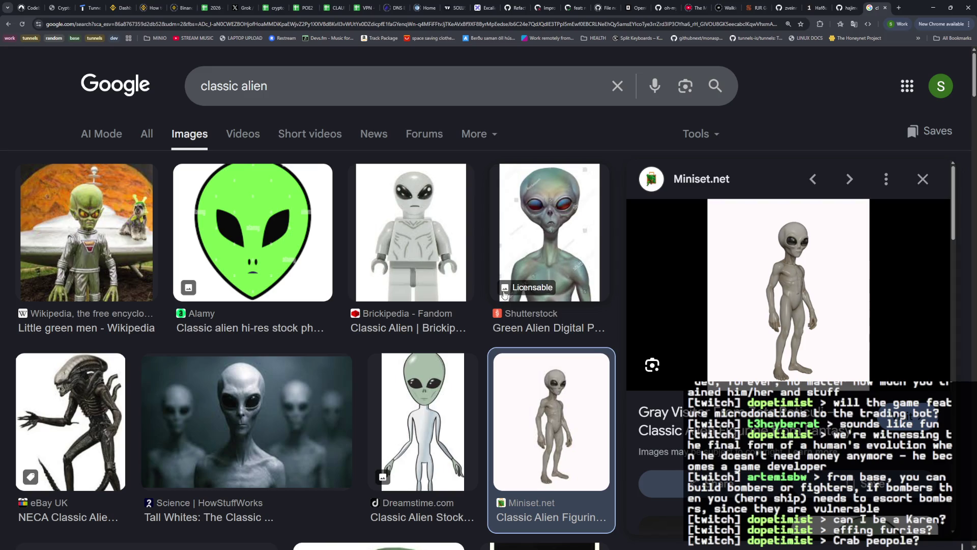
{"action": "scroll", "coordinate": [504, 292], "scroll_direction": "down", "scroll_amount": 4}
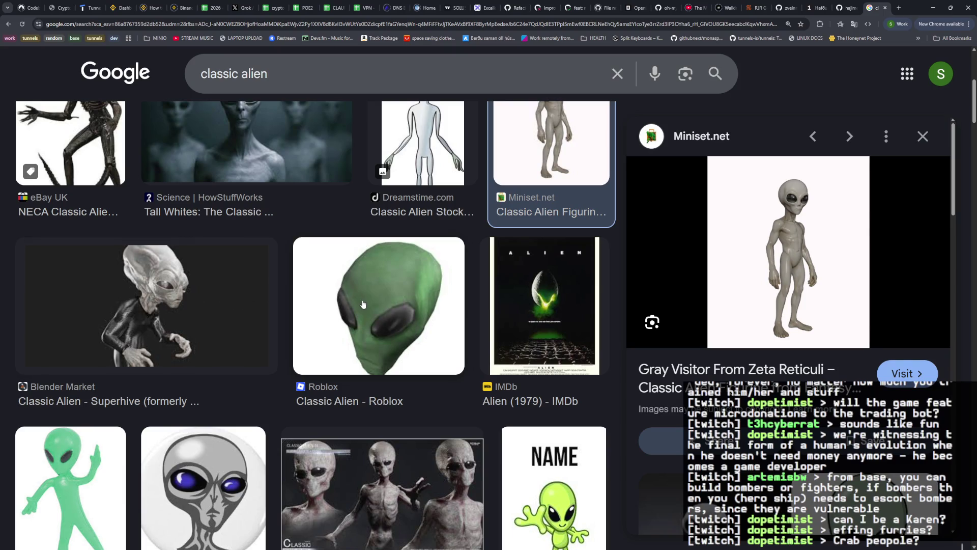
{"action": "scroll", "coordinate": [397, 306], "scroll_direction": "up", "scroll_amount": 4}
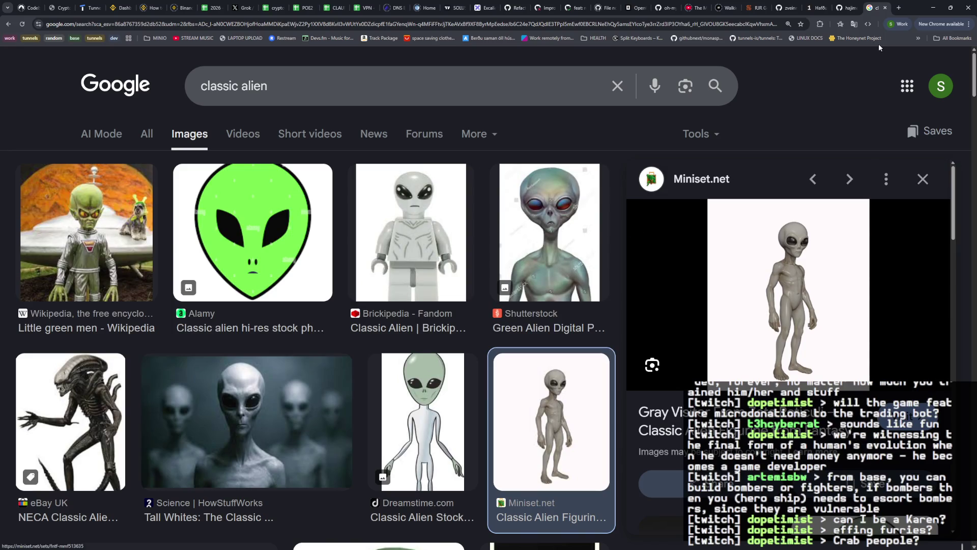
{"action": "left_click", "coordinate": [885, 8]}
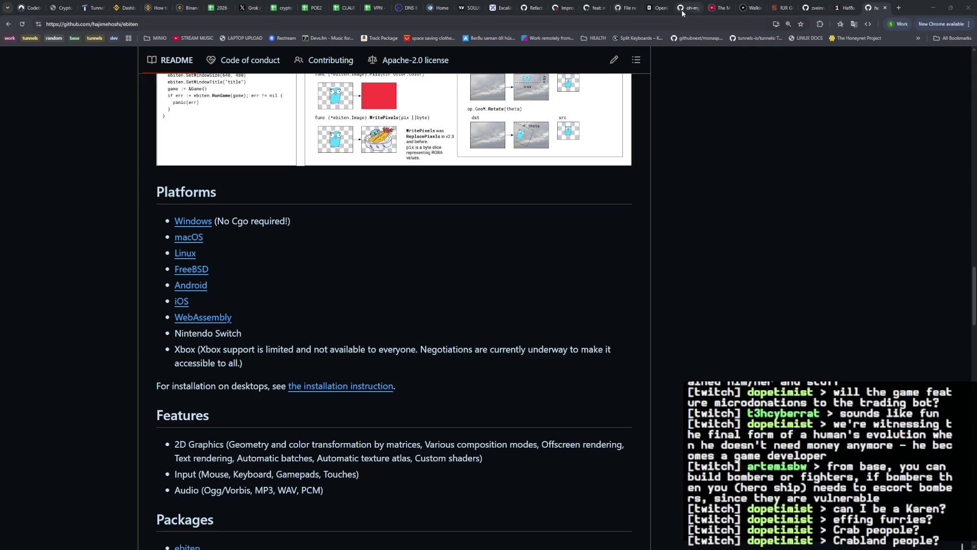
Return to the Excalidraw notes and start a new line below Slimes for 'Zigurats (aliens)'.
{"action": "left_click", "coordinate": [496, 8]}
{"action": "double_click", "coordinate": [116, 411]}
{"action": "left_click", "coordinate": [75, 412]}
{"action": "left_click", "coordinate": [99, 465]}
{"action": "key", "text": "Right"}
{"action": "key", "text": "Return"}
{"action": "type", "text": "Zigurats (aliens)"}
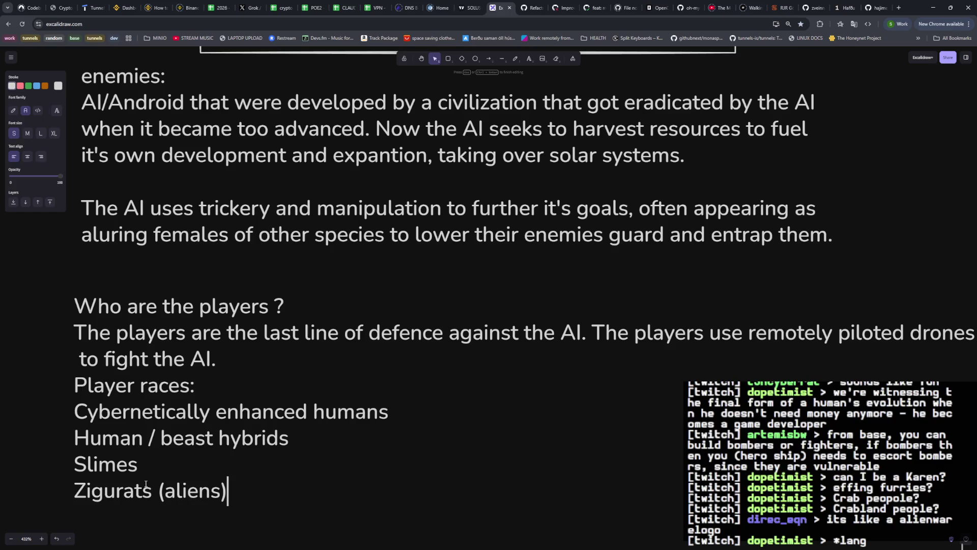
Move the caret up through the Slimes and hybrids lines to the first race entry.
{"action": "left_click", "coordinate": [158, 488]}
{"action": "left_click", "coordinate": [97, 464]}
{"action": "key", "text": "Left"}
{"action": "key", "text": "Left"}
{"action": "key", "text": "Left"}
{"action": "type", "text": "("}
{"action": "key", "text": "Right"}
{"action": "key", "text": "Right"}
{"action": "key", "text": "Right"}
{"action": "key", "text": "Right"}
{"action": "key", "text": "Right"}
{"action": "key", "text": "Right"}
{"action": "type", "text": ")"}
{"action": "key", "text": "Left"}
{"action": "key", "text": "Home"}
{"action": "type", "text": "?"}
{"action": "key", "text": "Up"}
{"action": "key", "text": "Left"}
{"action": "type", "text": "("}
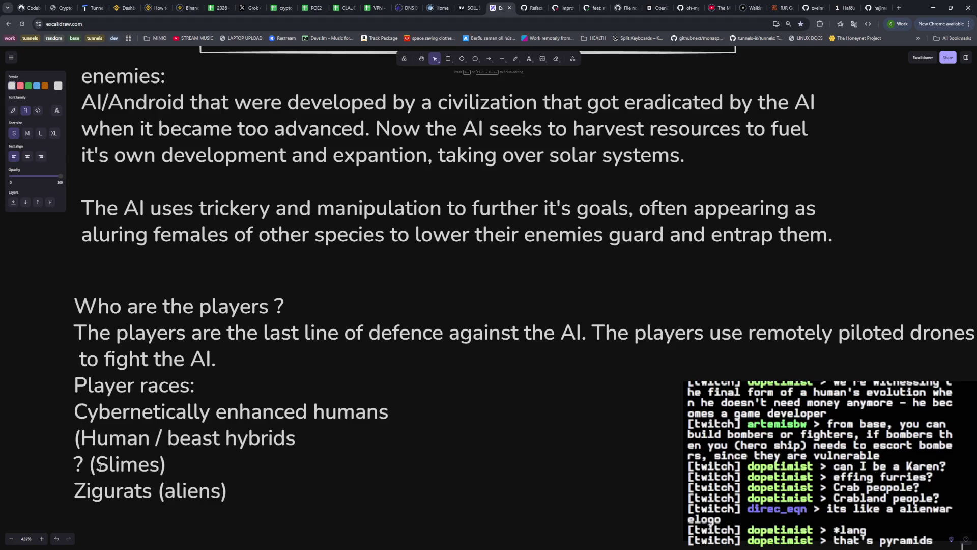
{"action": "key", "text": "Right"}
{"action": "key", "text": "Right"}
{"action": "key", "text": "Right"}
{"action": "key", "text": "Right"}
{"action": "key", "text": "Right"}
{"action": "key", "text": "Right"}
{"action": "key", "text": "Right"}
{"action": "key", "text": "Right"}
{"action": "type", "text": "("}
{"action": "key", "text": "Left"}
{"action": "key", "text": "Left"}
{"action": "key", "text": "Left"}
{"action": "key", "text": "Left"}
{"action": "key", "text": "Left"}
{"action": "key", "text": "Left"}
{"action": "key", "text": "Left"}
{"action": "key", "text": "Right"}
{"action": "type", "text": "?"}
{"action": "key", "text": "Up"}
{"action": "key", "text": "Left"}
{"action": "type", "text": "/ 9"}
Delete the stray 9, the slash placeholder and the question mark around the first two race entries.
{"action": "key", "text": "BackSpace"}
{"action": "type", "text": "("}
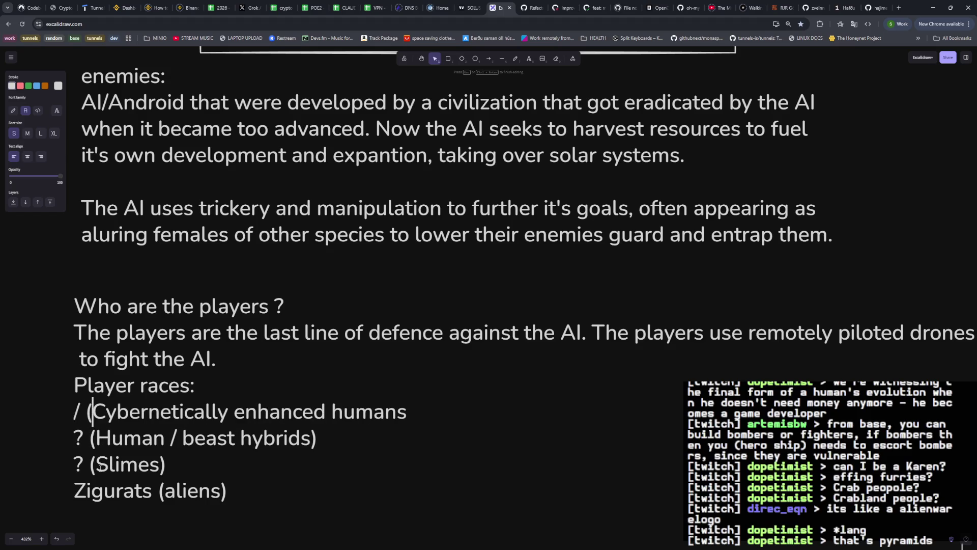
{"action": "key", "text": "Right"}
{"action": "key", "text": "Right"}
{"action": "key", "text": "Right"}
{"action": "key", "text": "Right"}
{"action": "key", "text": "Right"}
{"action": "key", "text": "Right"}
{"action": "key", "text": "Right"}
{"action": "key", "text": "Right"}
{"action": "type", "text": ")"}
{"action": "key", "text": "Left"}
{"action": "key", "text": "Left"}
{"action": "key", "text": "Left"}
{"action": "key", "text": "Left"}
{"action": "key", "text": "Left"}
{"action": "key", "text": "Left"}
{"action": "key", "text": "Left"}
{"action": "key", "text": "Left"}
{"action": "key", "text": "Left"}
{"action": "key", "text": "Left"}
{"action": "key", "text": "Left"}
{"action": "key", "text": "BackSpace"}
{"action": "type", "text": "Technocrats"}
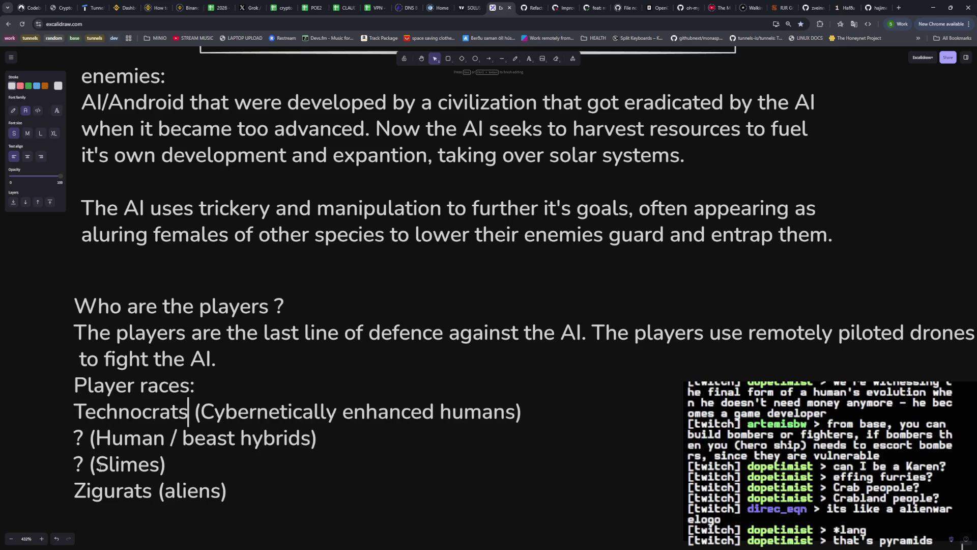
{"action": "key", "text": "Down"}
{"action": "key", "text": "Left"}
{"action": "key", "text": "Left"}
{"action": "key", "text": "Left"}
{"action": "key", "text": "Left"}
{"action": "key", "text": "Left"}
{"action": "key", "text": "BackSpace"}
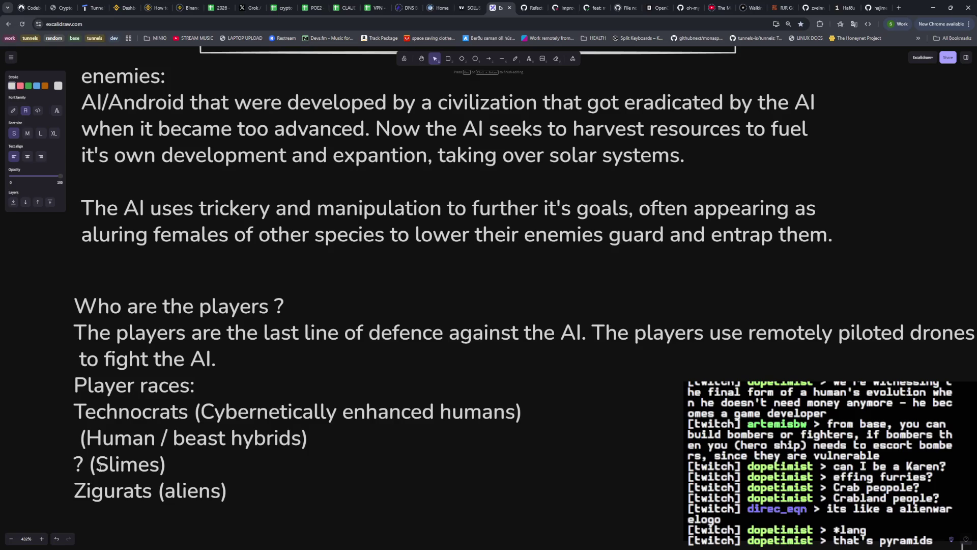
Retype 'Technocrats' before '(Cybernetically enhanced humans)', then start a fresh Grok chat.
{"action": "key", "text": "Right"}
{"action": "key", "text": "Right"}
{"action": "key", "text": "Right"}
{"action": "key", "text": "Right"}
{"action": "key", "text": "Right"}
{"action": "key", "text": "Right"}
{"action": "key", "text": "BackSpace"}
{"action": "key", "text": "BackSpace"}
{"action": "key", "text": "BackSpace"}
{"action": "key", "text": "BackSpace"}
{"action": "key", "text": "BackSpace"}
{"action": "key", "text": "BackSpace"}
{"action": "key", "text": "BackSpace"}
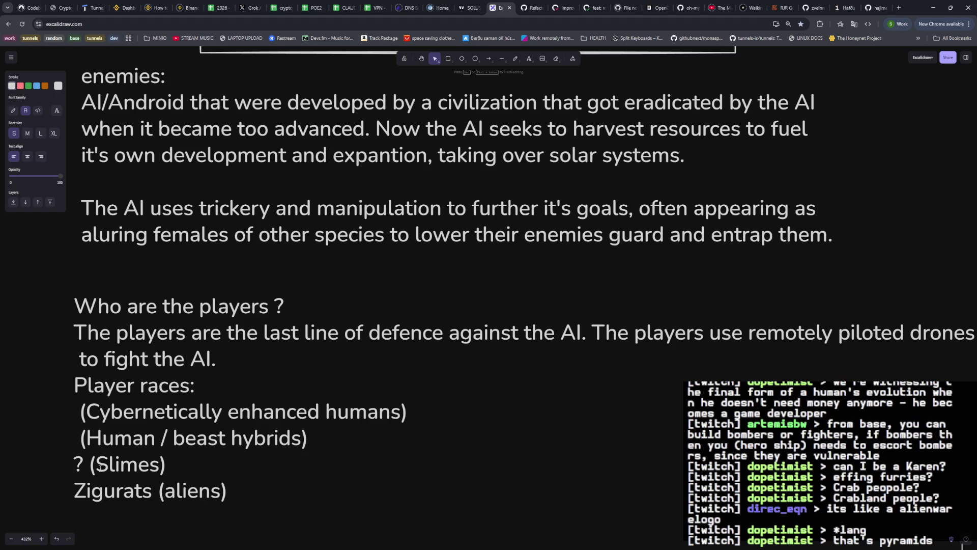
{"action": "type", "text": "Technocrats"}
{"action": "key", "text": "Down"}
{"action": "key", "text": "ctrl+Left"}
{"action": "key", "text": "ctrl+Left"}
{"action": "key", "text": "ctrl+Left"}
{"action": "key", "text": "Down"}
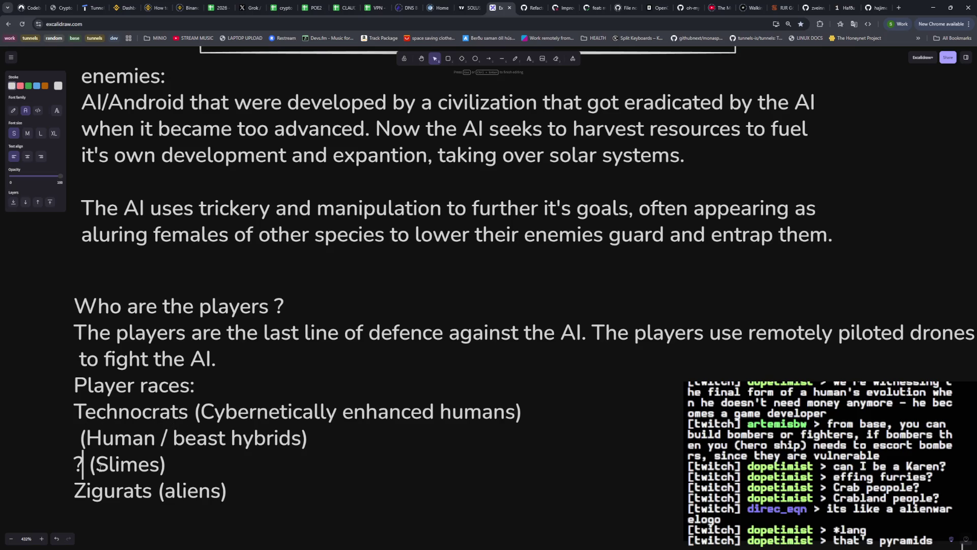
{"action": "left_click", "coordinate": [247, 7]}
{"action": "left_click", "coordinate": [138, 238]}
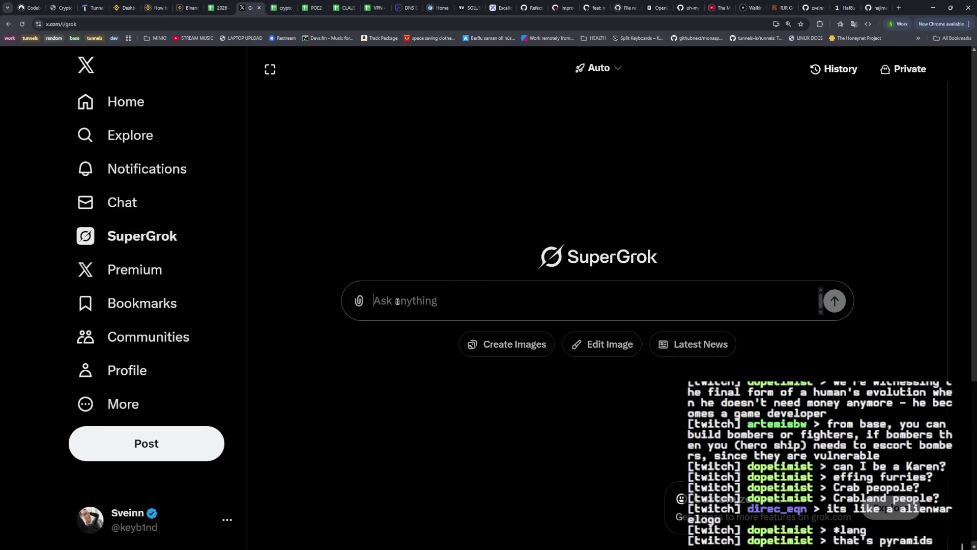
{"action": "type", "text": "let's say there w"}
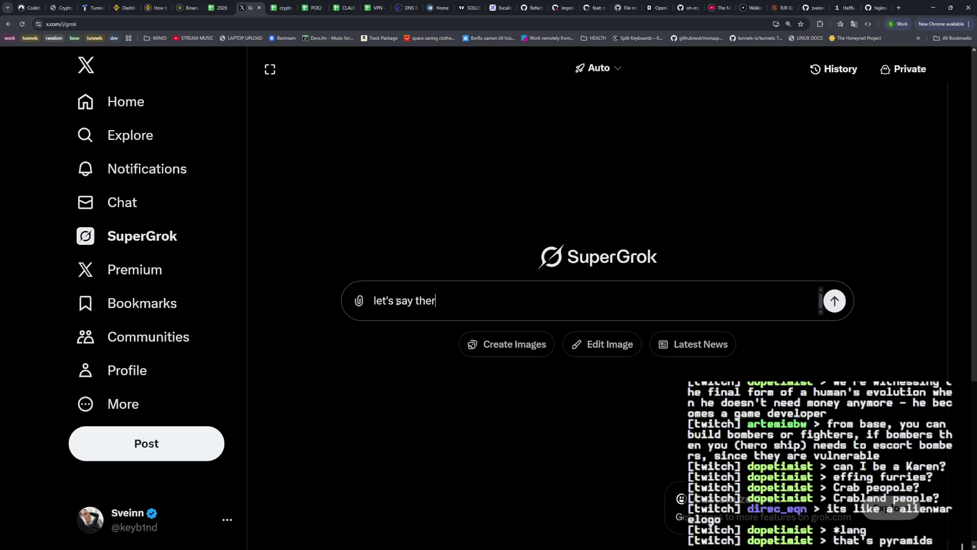
{"action": "type", "text": "as a"}
{"action": "type", "text": "n alien slime ra"}
{"action": "type", "text": "ce"}
{"action": "type", "text": " w"}
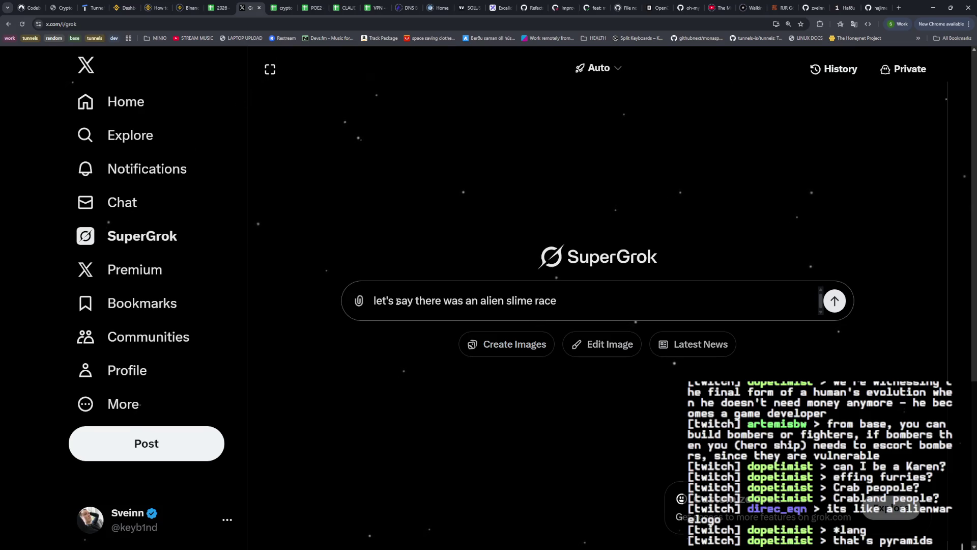
{"action": "type", "text": "idh"}
Ask Grok for advanced alien slime race names, then return to the Excalidraw notes.
{"action": "key", "text": "BackSpace"}
{"action": "key", "text": "BackSpace"}
{"action": "type", "text": "th advanced techm"}
{"action": "type", "text": "ology, what kind of name would that race have"}
{"action": "key", "text": "Return"}
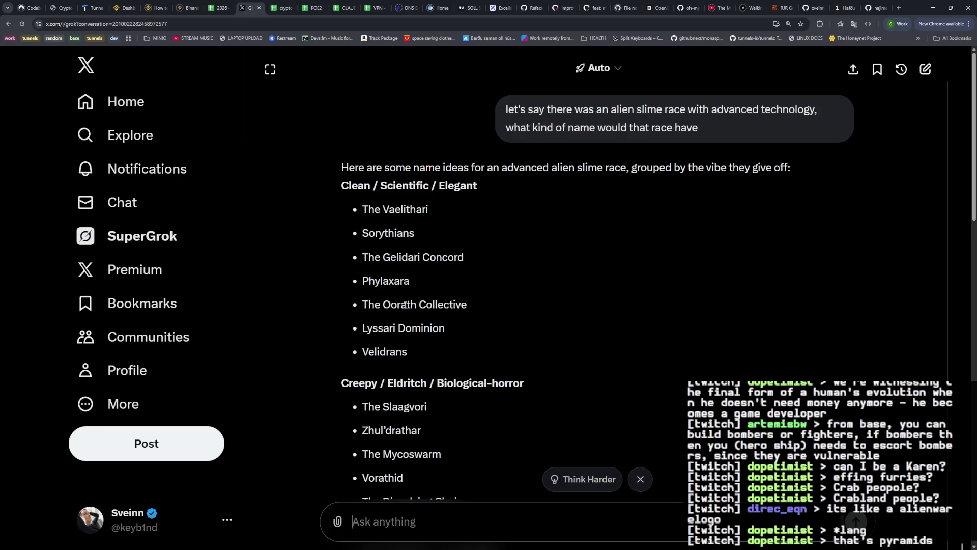
{"action": "scroll", "coordinate": [426, 334], "scroll_direction": "down", "scroll_amount": 2}
{"action": "scroll", "coordinate": [478, 290], "scroll_direction": "down", "scroll_amount": 5}
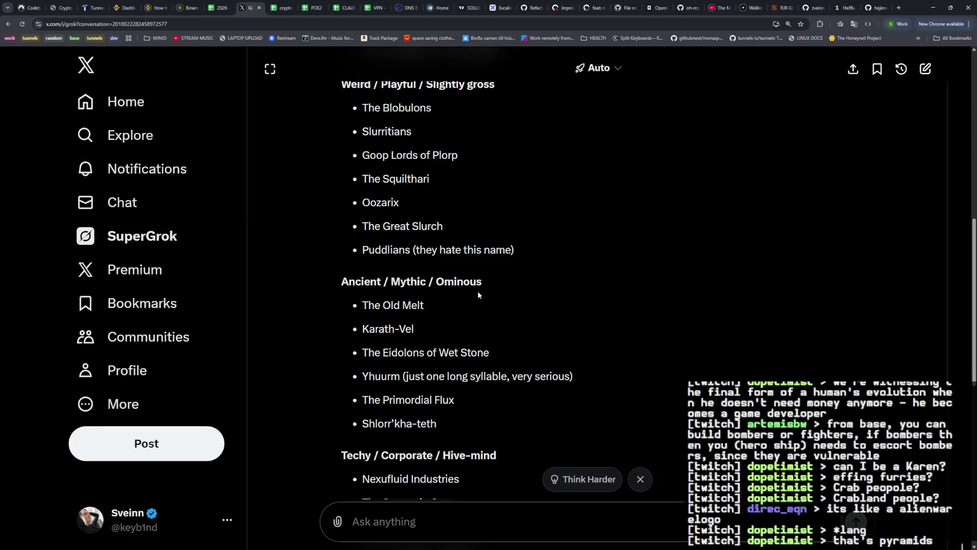
{"action": "scroll", "coordinate": [477, 291], "scroll_direction": "down", "scroll_amount": 3}
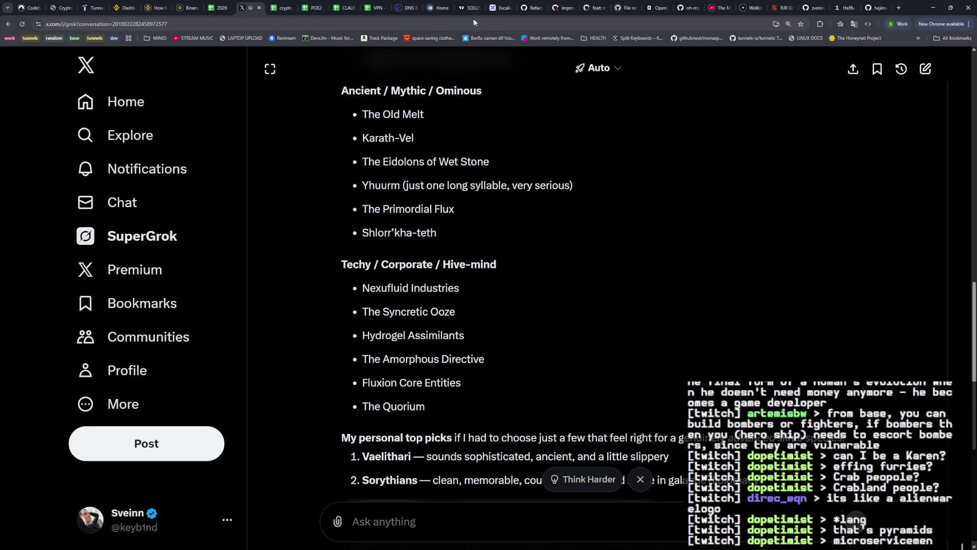
{"action": "left_click", "coordinate": [499, 8]}
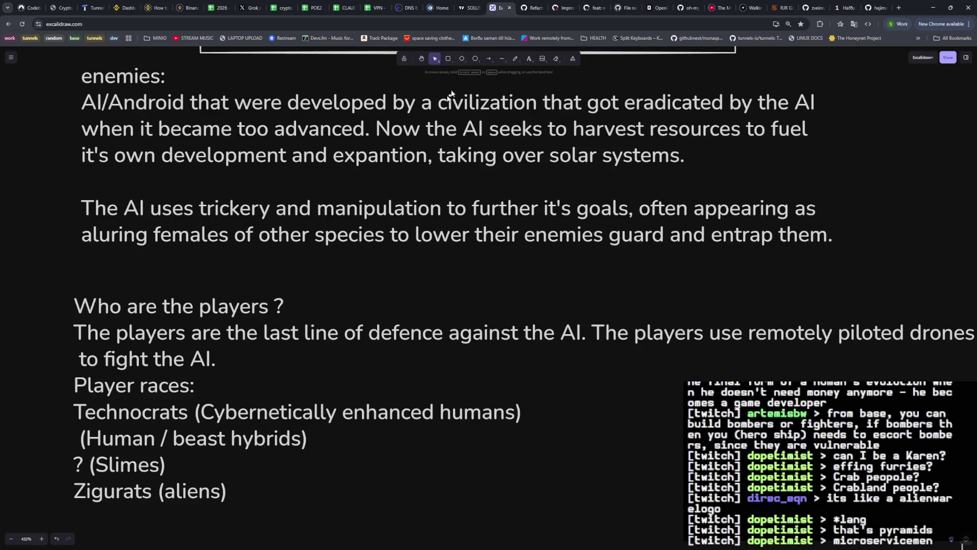
Replace 'Technocrats' with 'Zaitama industries' and add the 'ran by a … corporation' description.
{"action": "left_click", "coordinate": [173, 408]}
{"action": "double_click", "coordinate": [184, 416]}
{"action": "left_click_drag", "start_coordinate": [189, 412], "coordinate": [76, 413]}
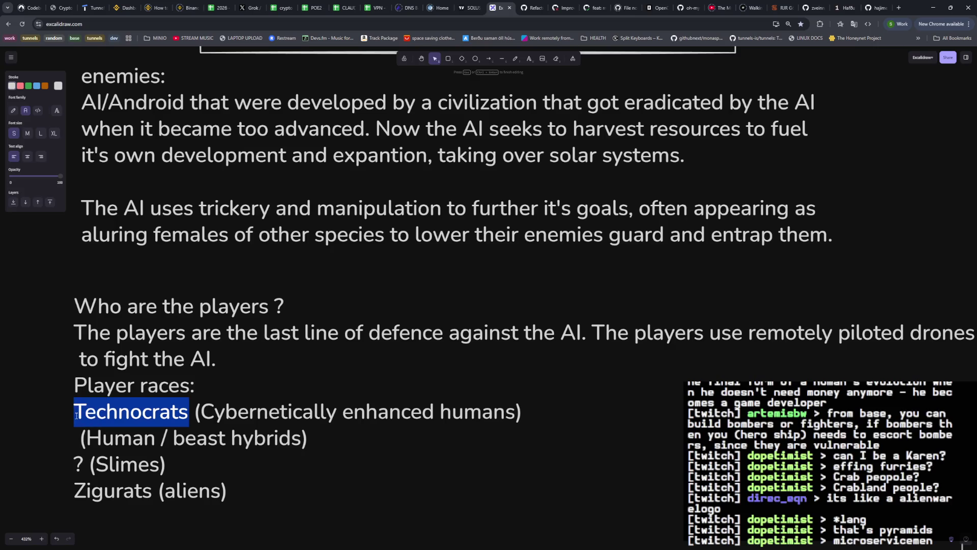
{"action": "key", "text": "BackSpace"}
{"action": "type", "text": "Zaitan"}
{"action": "key", "text": "BackSpace"}
{"action": "type", "text": "ma industries"}
{"action": "key", "text": "Down"}
{"action": "key", "text": "Left"}
{"action": "key", "text": "Left"}
{"action": "key", "text": "Left"}
{"action": "key", "text": "Left"}
{"action": "type", "text": "working a"}
{"action": "key", "text": "BackSpace"}
{"action": "key", "text": "BackSpace"}
{"action": "key", "text": "BackSpace"}
{"action": "key", "text": "BackSpace"}
{"action": "key", "text": "BackSpace"}
{"action": "key", "text": "BackSpace"}
{"action": "key", "text": "BackSpace"}
{"action": "key", "text": "BackSpace"}
{"action": "type", "text": "ran by"}
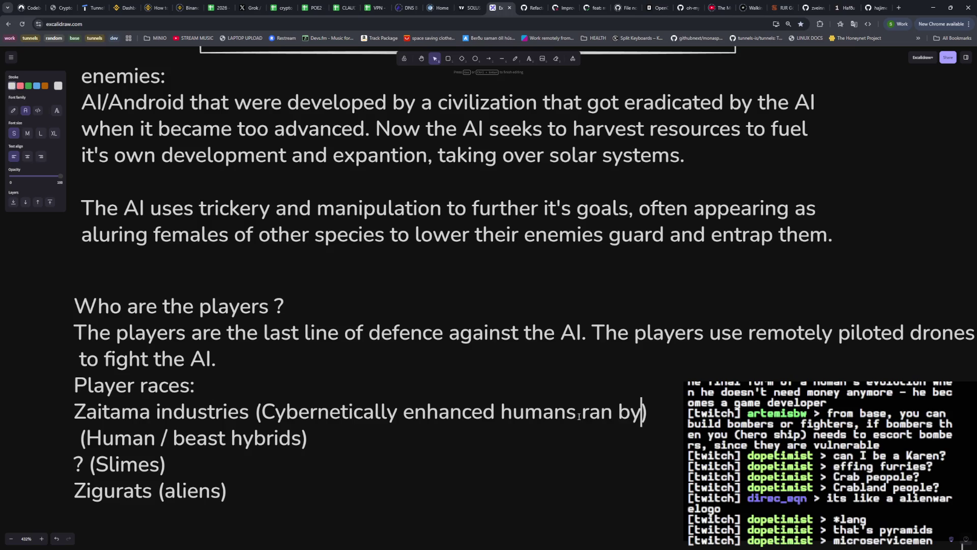
{"action": "type", "text": " a multinational corporation"}
Review the '? (Slimes)' and Zigurats lines, then switch to Grok's name suggestions.
{"action": "key", "text": "Down"}
{"action": "left_click", "coordinate": [291, 364]}
{"action": "left_click", "coordinate": [209, 439]}
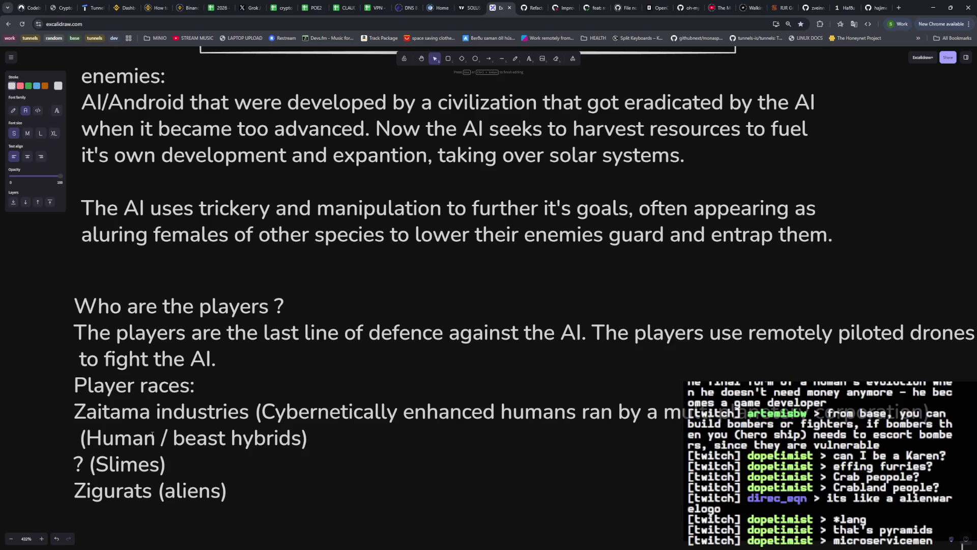
{"action": "left_click", "coordinate": [85, 468]}
{"action": "key", "text": "Down"}
{"action": "key", "text": "Right"}
{"action": "key", "text": "Right"}
{"action": "key", "text": "Right"}
{"action": "key", "text": "Right"}
{"action": "key", "text": "Right"}
{"action": "key", "text": "Right"}
{"action": "key", "text": "Right"}
{"action": "key", "text": "Up"}
{"action": "key", "text": "Left"}
{"action": "key", "text": "Left"}
{"action": "key", "text": "Left"}
{"action": "key", "text": "Left"}
{"action": "key", "text": "Down"}
{"action": "key", "text": "Right"}
{"action": "key", "text": "Right"}
{"action": "key", "text": "Up"}
{"action": "key", "text": "Left"}
{"action": "key", "text": "Left"}
{"action": "key", "text": "Left"}
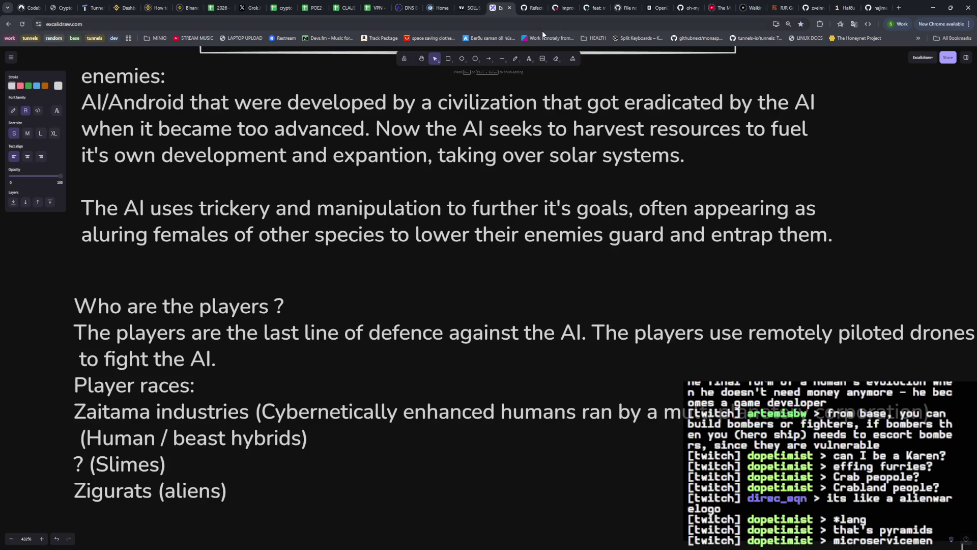
{"action": "left_click", "coordinate": [261, 9]}
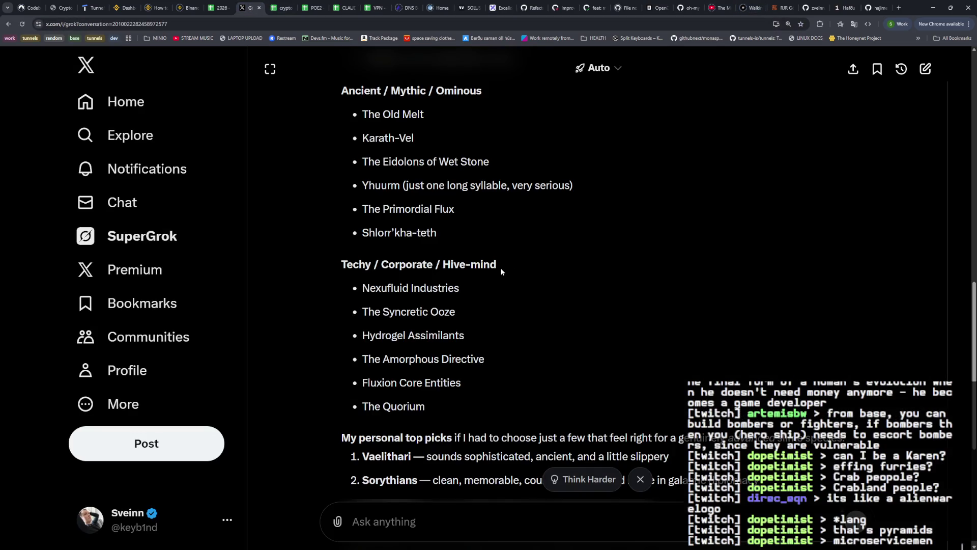
{"action": "scroll", "coordinate": [500, 267], "scroll_direction": "down", "scroll_amount": 2}
{"action": "scroll", "coordinate": [496, 272], "scroll_direction": "up", "scroll_amount": 2}
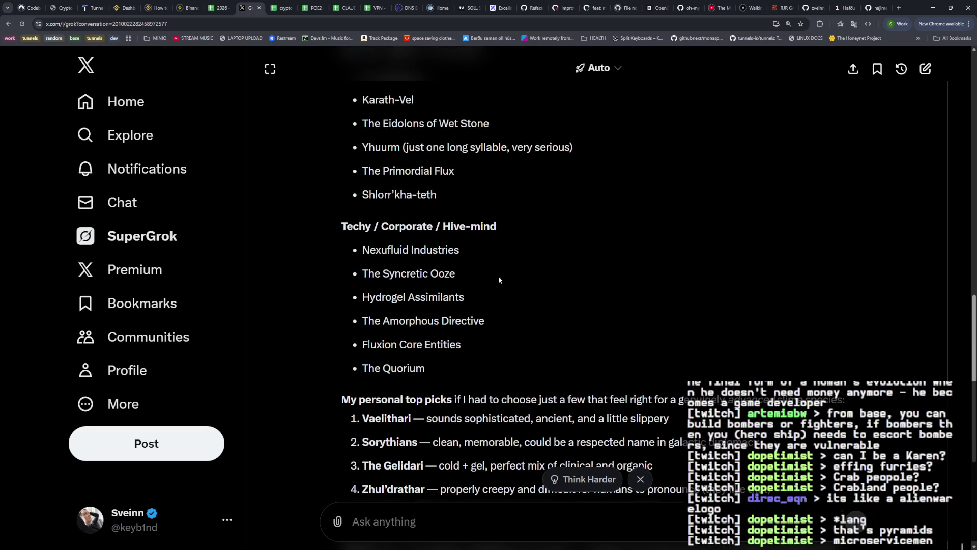
{"action": "scroll", "coordinate": [502, 279], "scroll_direction": "down", "scroll_amount": 2}
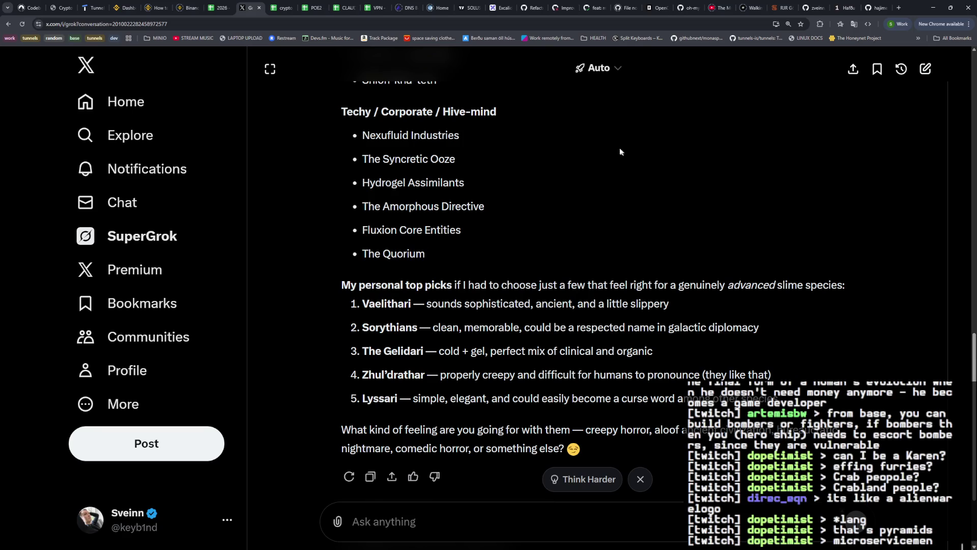
{"action": "scroll", "coordinate": [523, 163], "scroll_direction": "up", "scroll_amount": 3}
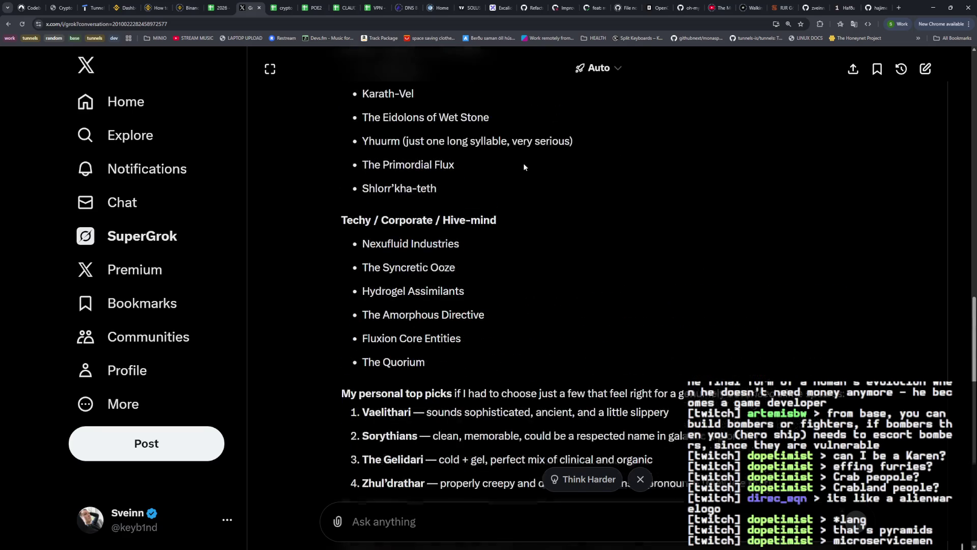
{"action": "scroll", "coordinate": [526, 157], "scroll_direction": "up", "scroll_amount": 2}
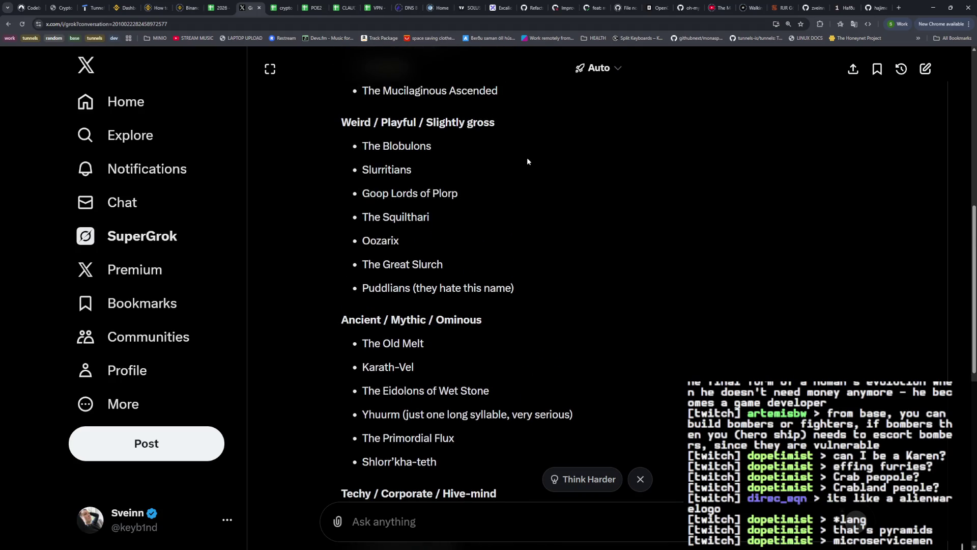
{"action": "scroll", "coordinate": [528, 158], "scroll_direction": "up", "scroll_amount": 1}
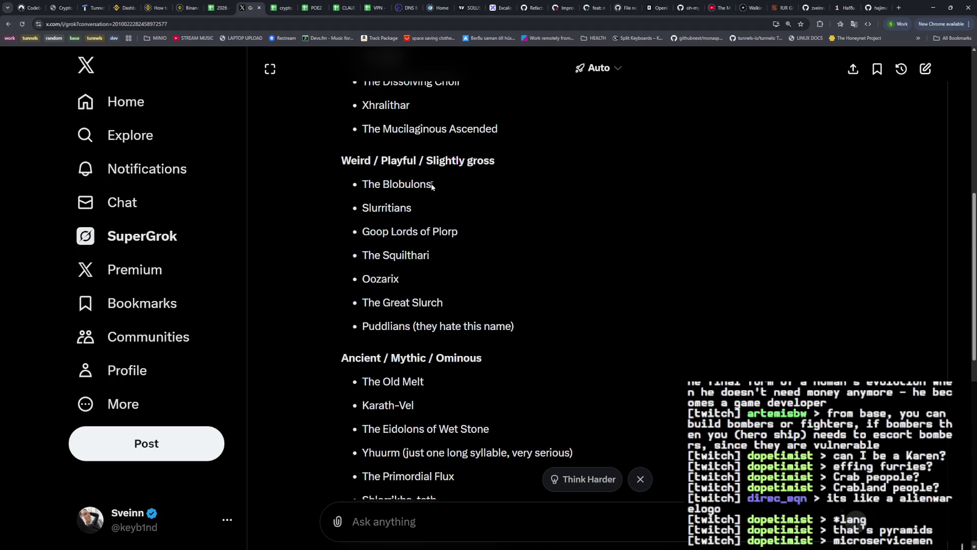
Select 'The Blobulons' in Grok's list, then go back to the Excalidraw notes.
{"action": "left_click_drag", "start_coordinate": [433, 185], "coordinate": [365, 190]}
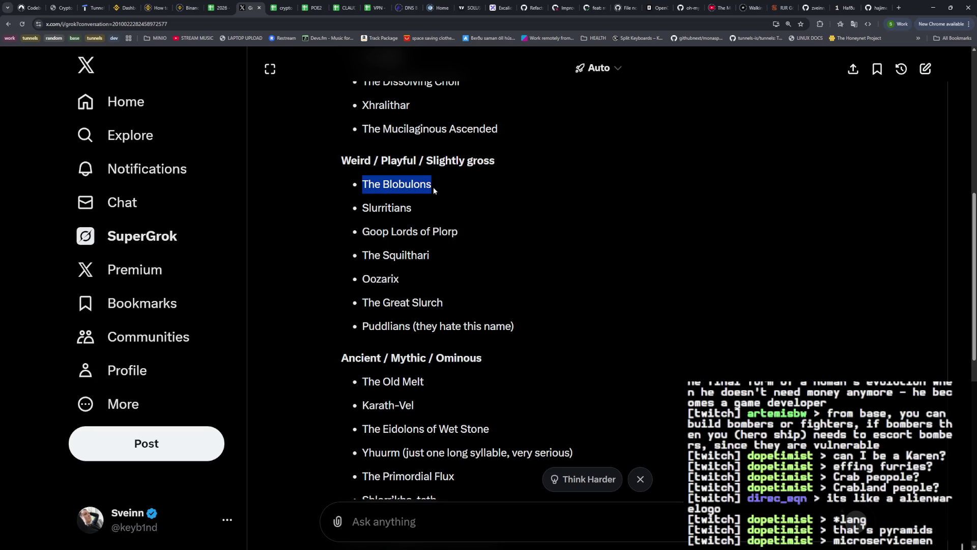
{"action": "key", "text": "alt+Tab"}
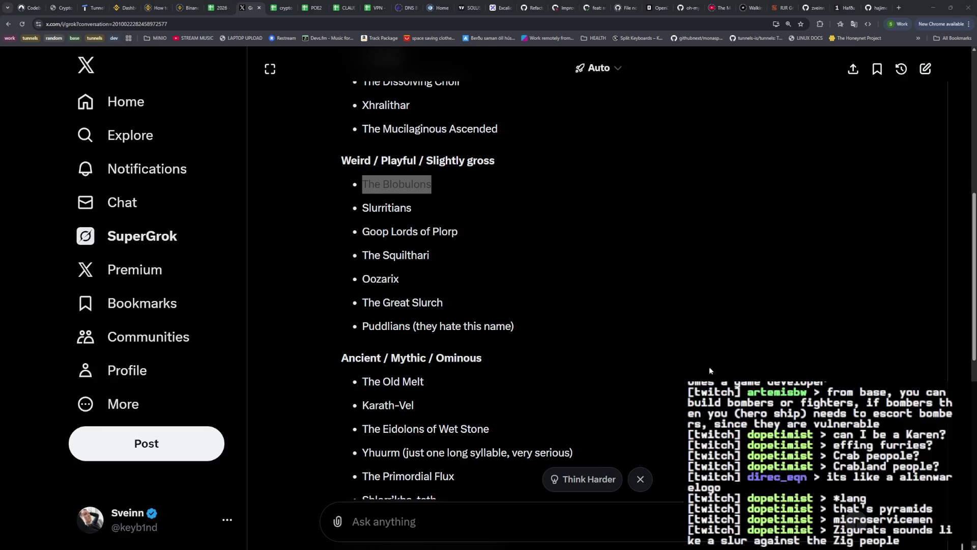
{"action": "left_click", "coordinate": [650, 348]}
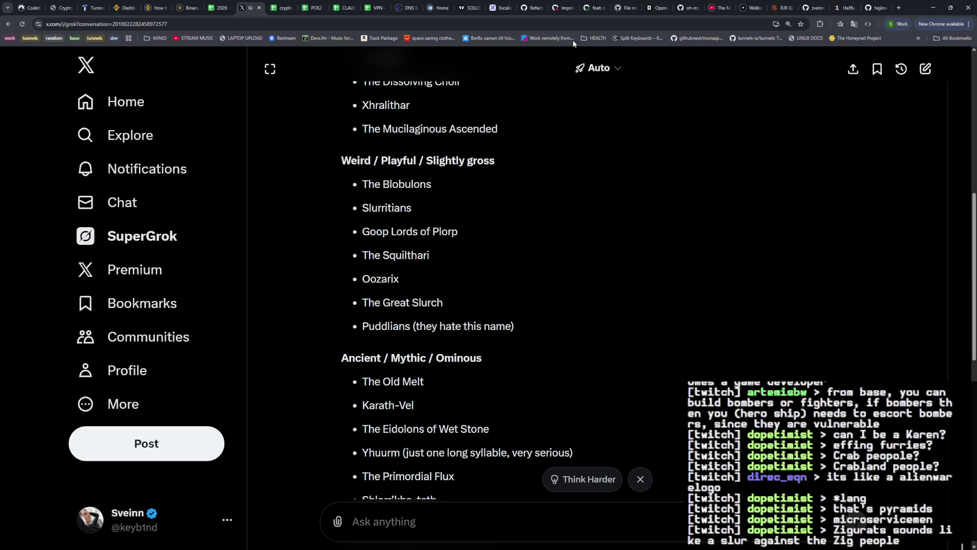
{"action": "left_click", "coordinate": [498, 9]}
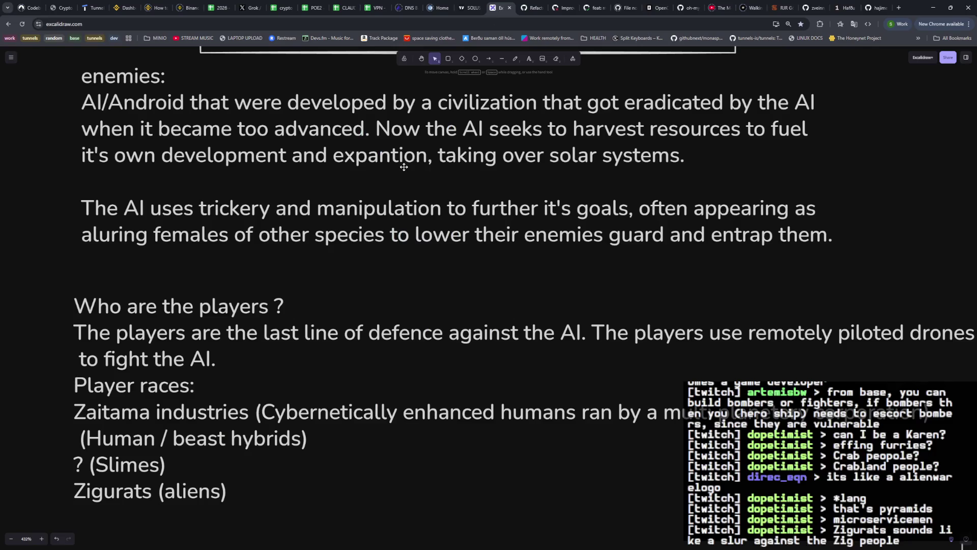
Insert 'The Animal Kingdom' before '(Human / beast hybrids)' and capitalise Animal and Kingdom.
{"action": "double_click", "coordinate": [76, 436]}
{"action": "left_click", "coordinate": [75, 436]}
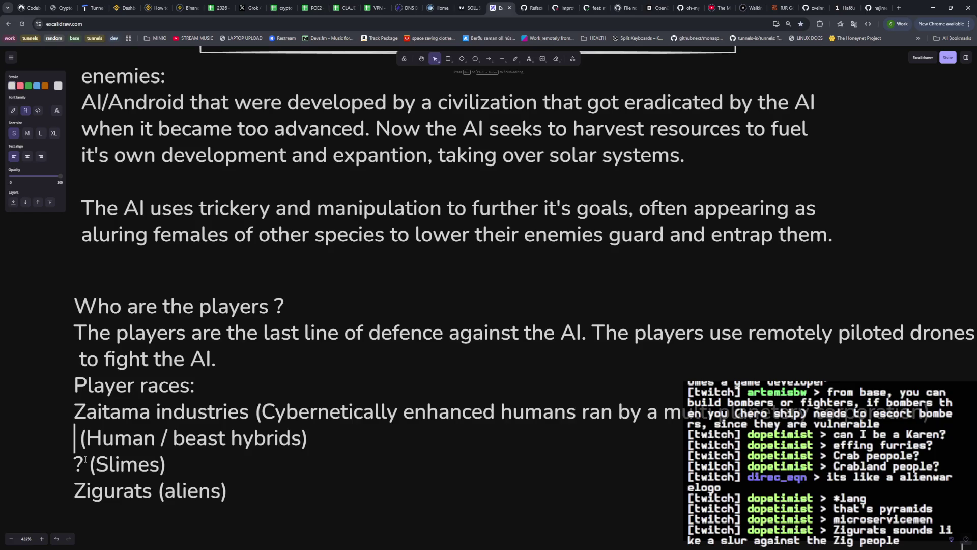
{"action": "type", "text": "The animal kingdom"}
{"action": "key", "text": "Down"}
{"action": "key", "text": "Left"}
{"action": "key", "text": "Up"}
{"action": "key", "text": "Left"}
{"action": "key", "text": "Left"}
{"action": "key", "text": "Left"}
{"action": "key", "text": "BackSpace"}
{"action": "type", "text": "A"}
{"action": "key", "text": "Right"}
{"action": "key", "text": "Right"}
{"action": "key", "text": "Right"}
{"action": "key", "text": "Right"}
{"action": "key", "text": "Right"}
{"action": "key", "text": "Right"}
{"action": "key", "text": "BackSpace"}
{"action": "type", "text": "K"}
{"action": "key", "text": "Down"}
{"action": "key", "text": "Left"}
{"action": "key", "text": "Left"}
{"action": "key", "text": "Left"}
{"action": "key", "text": "Left"}
{"action": "key", "text": "Left"}
{"action": "key", "text": "Left"}
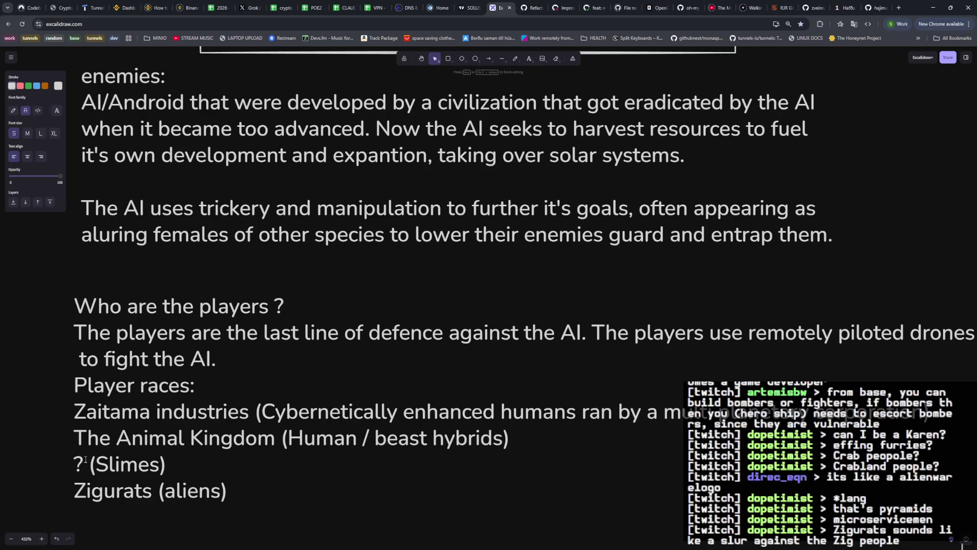
{"action": "left_click", "coordinate": [222, 358]}
{"action": "scroll", "coordinate": [262, 452], "scroll_direction": "down", "scroll_amount": 2}
{"action": "left_click", "coordinate": [212, 494]}
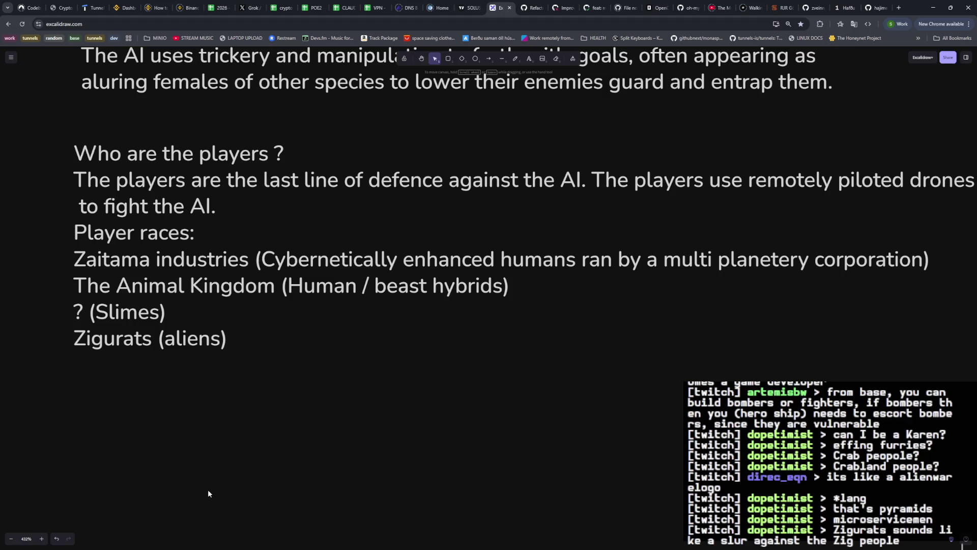
{"action": "scroll", "coordinate": [214, 465], "scroll_direction": "down", "scroll_amount": 2}
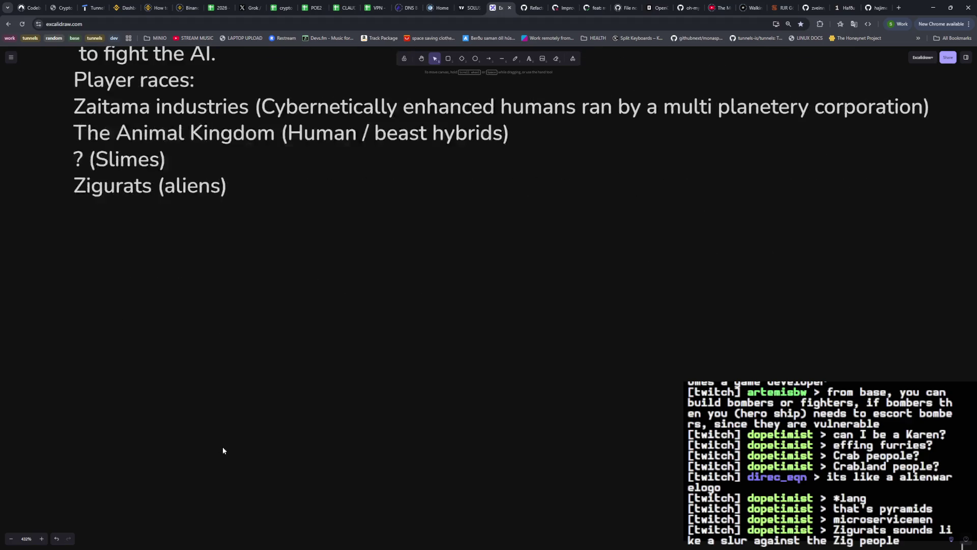
{"action": "scroll", "coordinate": [223, 450], "scroll_direction": "down", "scroll_amount": 1}
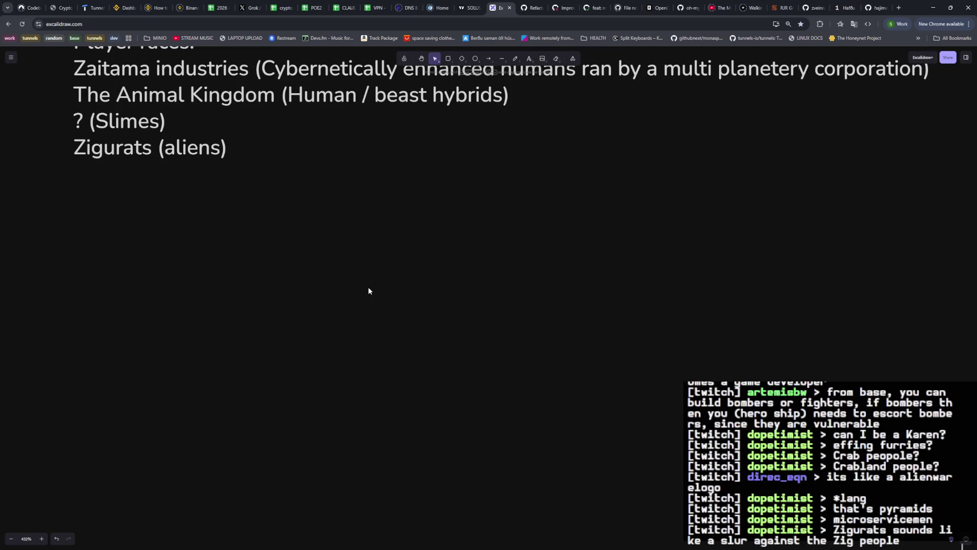
{"action": "left_click", "coordinate": [475, 59]}
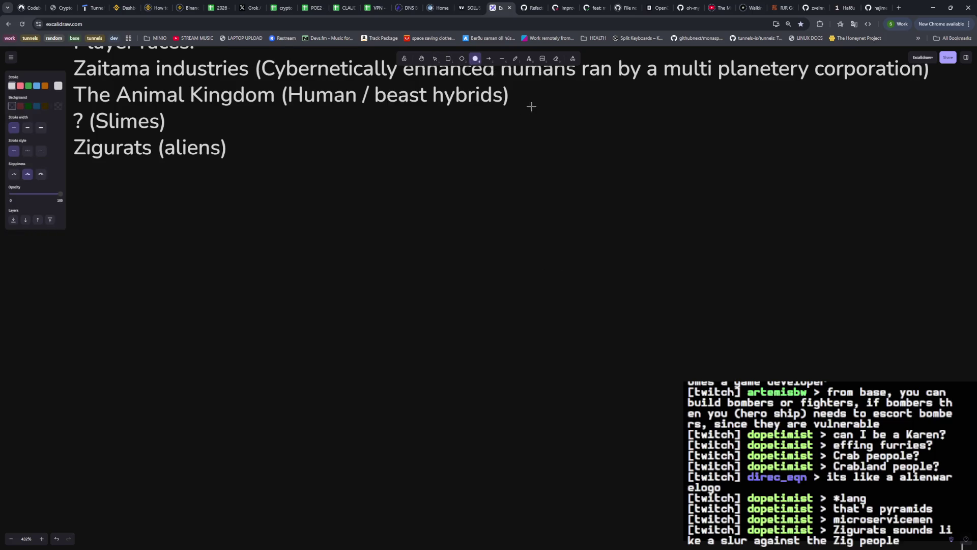
{"action": "left_click", "coordinate": [513, 59]}
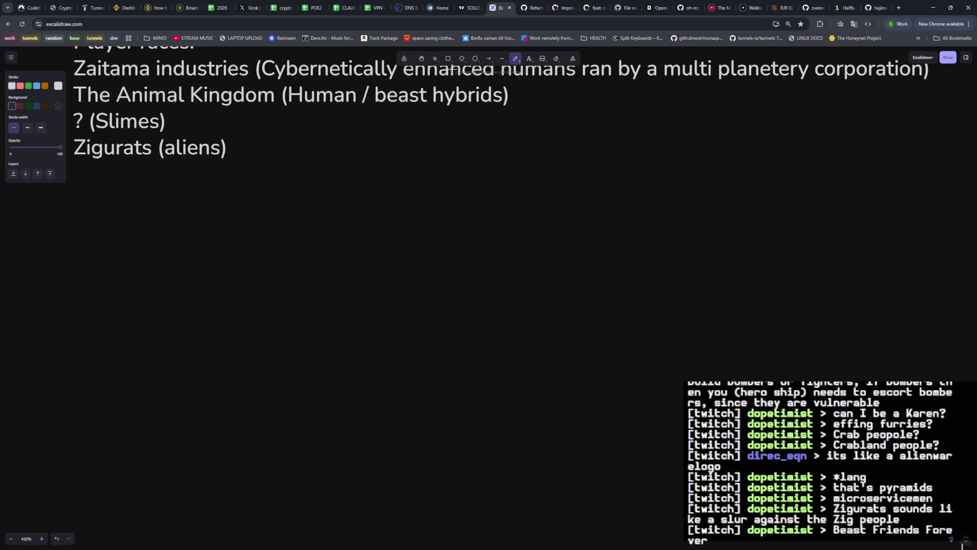
{"action": "scroll", "coordinate": [471, 153], "scroll_direction": "down", "scroll_amount": 2}
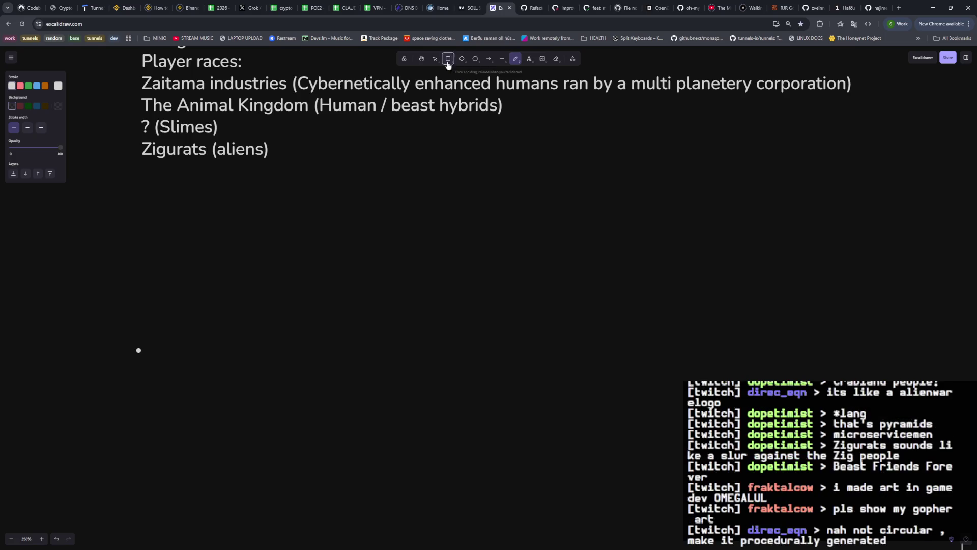
Draw a large empty rectangle beneath the player races notes, redoing the first attempt.
{"action": "key", "text": "r"}
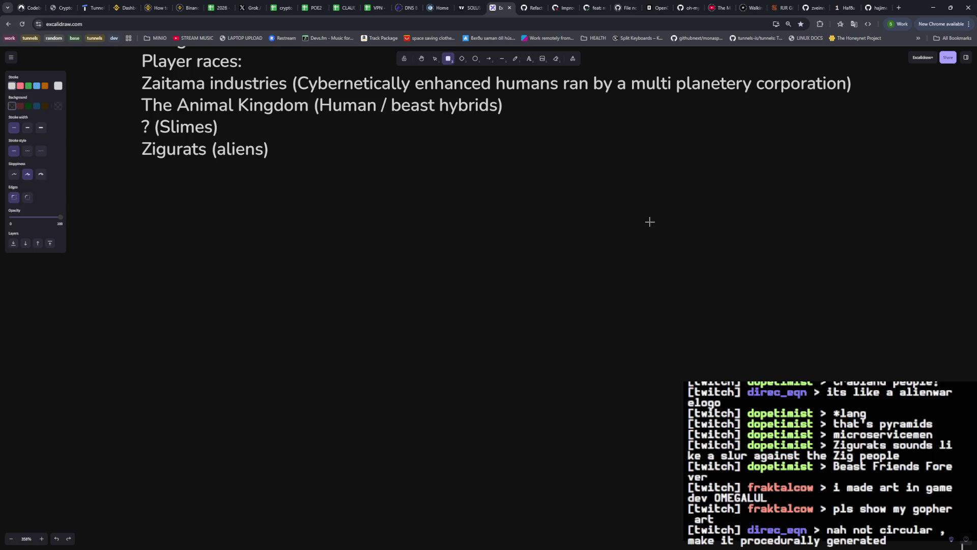
{"action": "left_click_drag", "start_coordinate": [690, 200], "coordinate": [186, 506]}
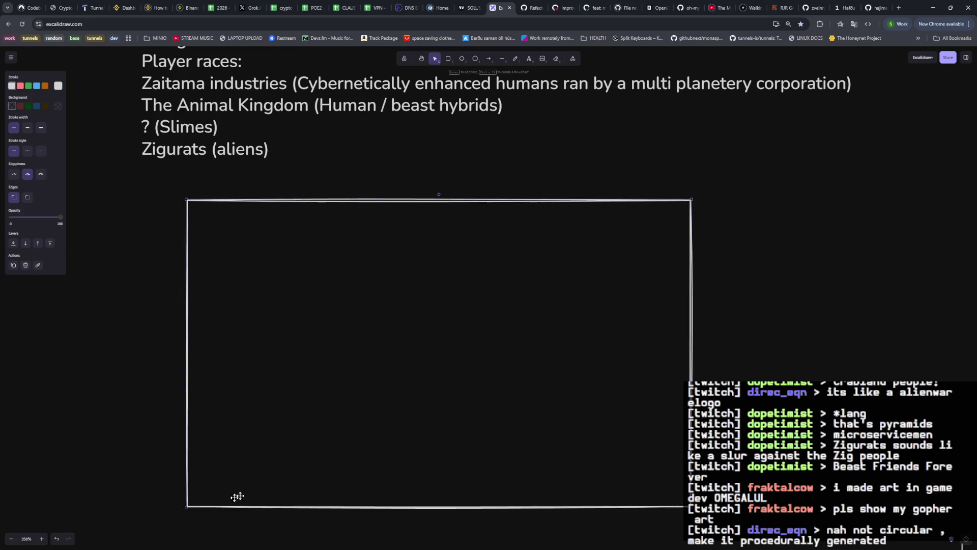
{"action": "key", "text": "ctrl+z"}
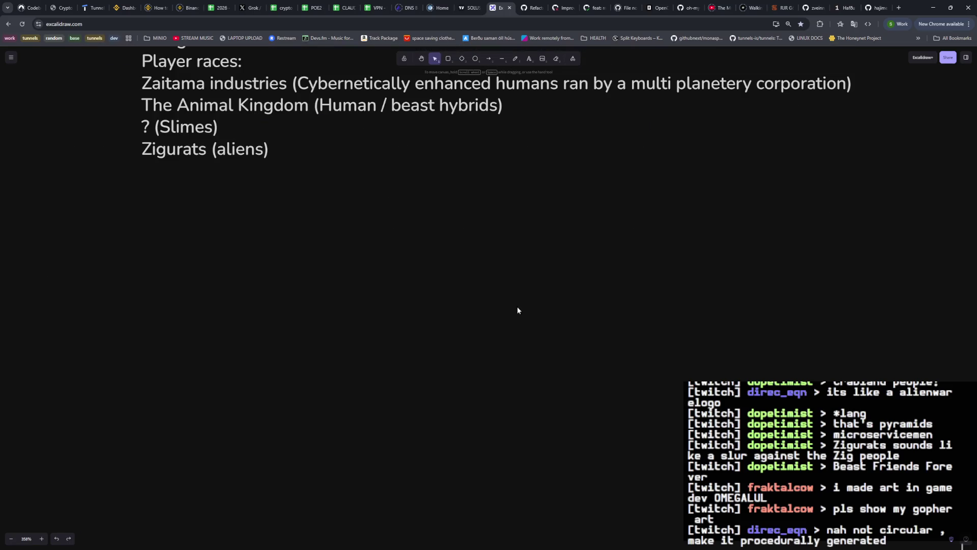
{"action": "left_click", "coordinate": [448, 61]}
{"action": "left_click_drag", "start_coordinate": [694, 183], "coordinate": [153, 524]}
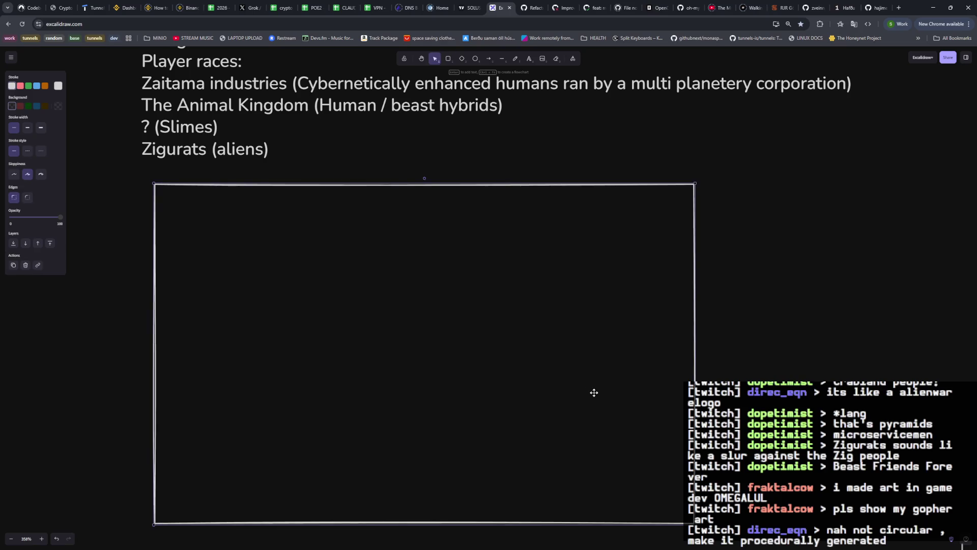
{"action": "scroll", "coordinate": [593, 393], "scroll_direction": "left", "scroll_amount": 3}
{"action": "scroll", "coordinate": [641, 390], "scroll_direction": "down", "scroll_amount": 2}
{"action": "scroll", "coordinate": [659, 364], "scroll_direction": "up", "scroll_amount": 2}
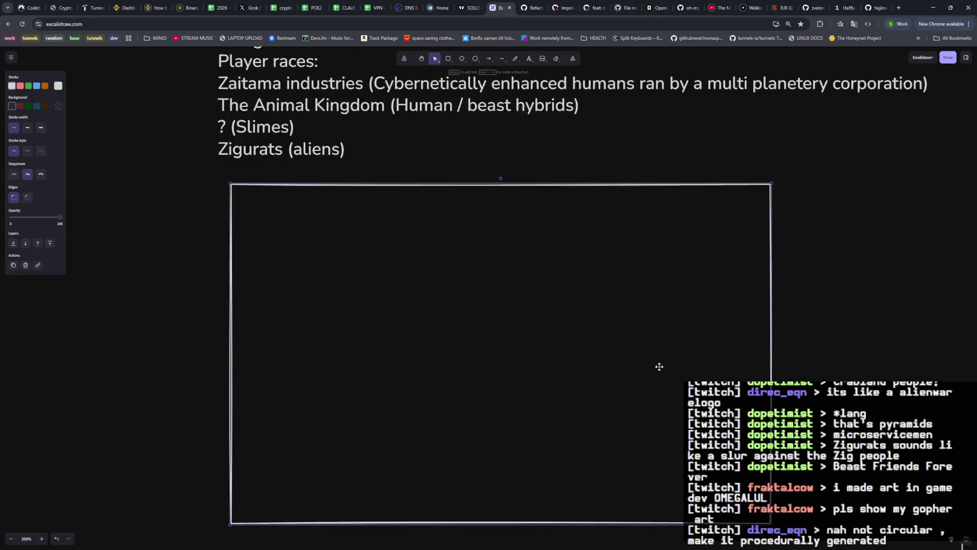
{"action": "scroll", "coordinate": [659, 363], "scroll_direction": "down", "scroll_amount": 2}
{"action": "scroll", "coordinate": [659, 364], "scroll_direction": "right", "scroll_amount": 2}
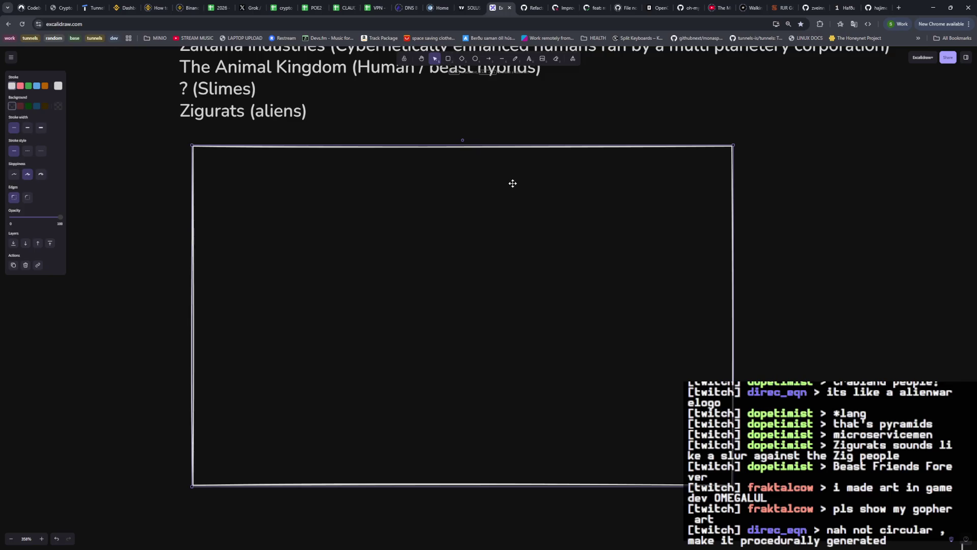
{"action": "left_click", "coordinate": [475, 59]}
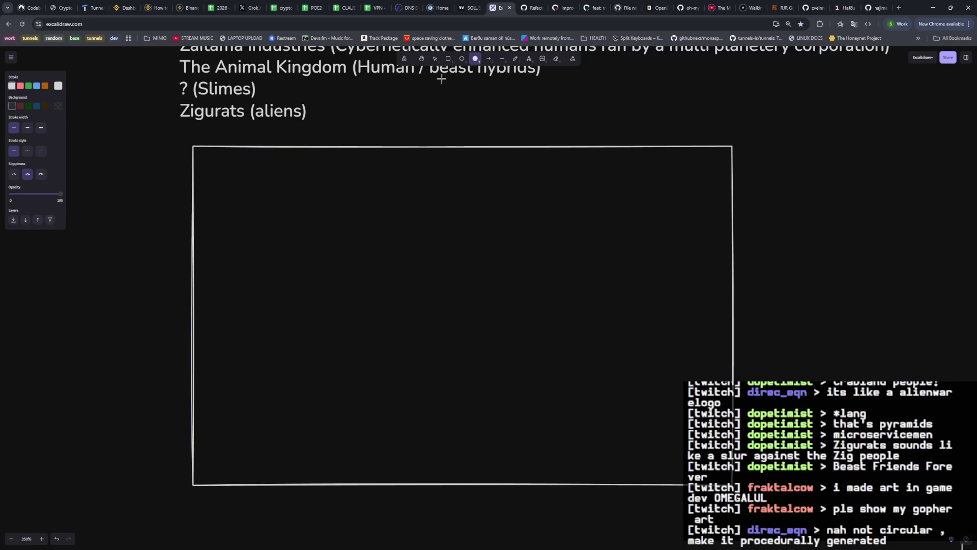
{"action": "left_click", "coordinate": [502, 59]}
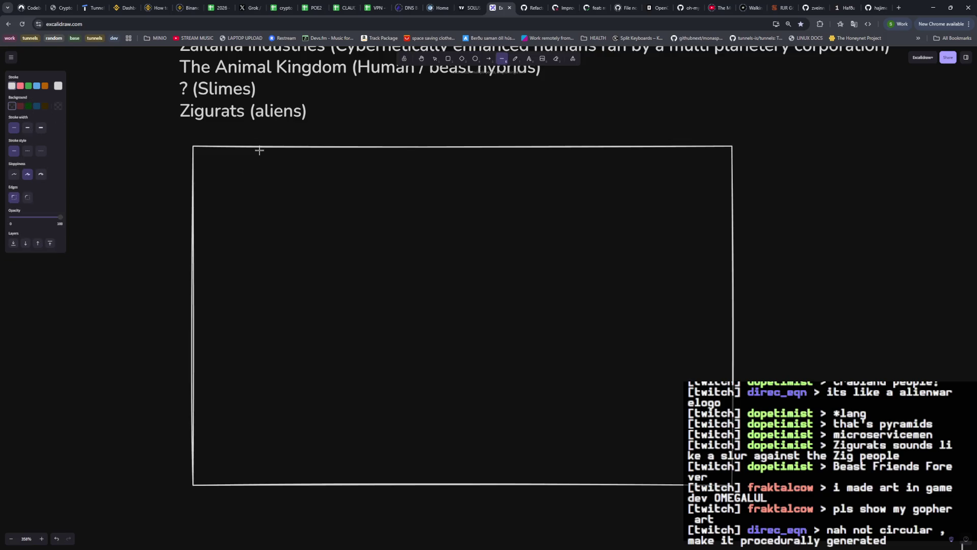
{"action": "left_click_drag", "start_coordinate": [259, 146], "coordinate": [258, 484]}
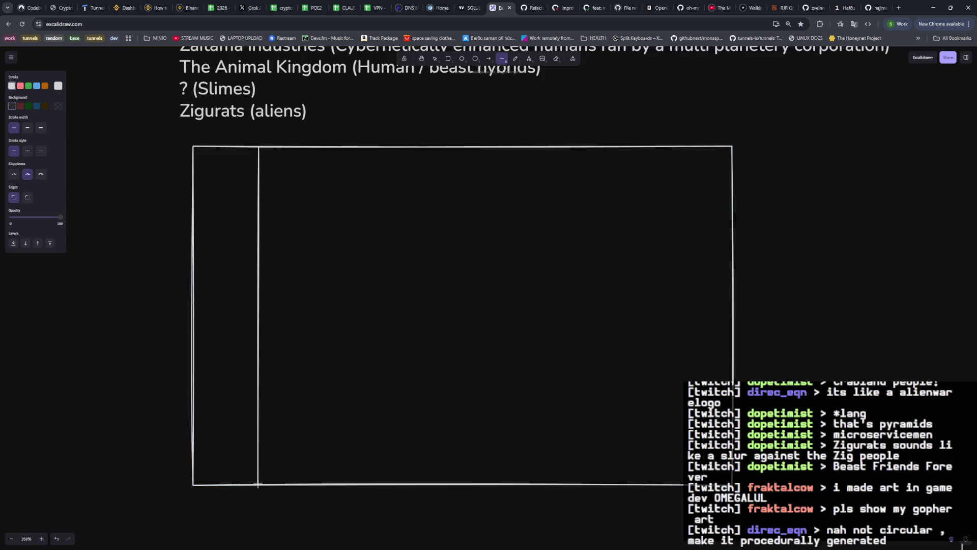
{"action": "key", "text": "Escape"}
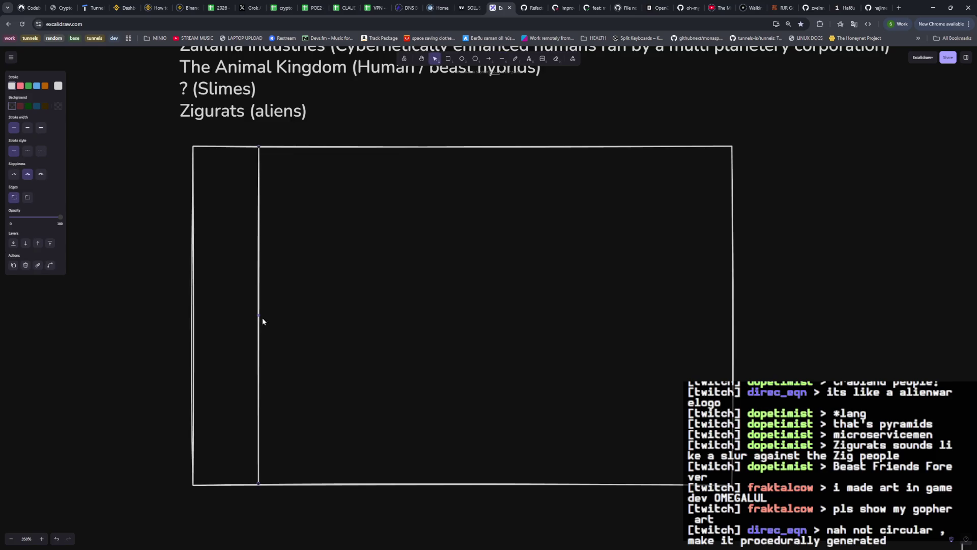
{"action": "left_click_drag", "start_coordinate": [259, 312], "coordinate": [324, 312], "text": "alt"}
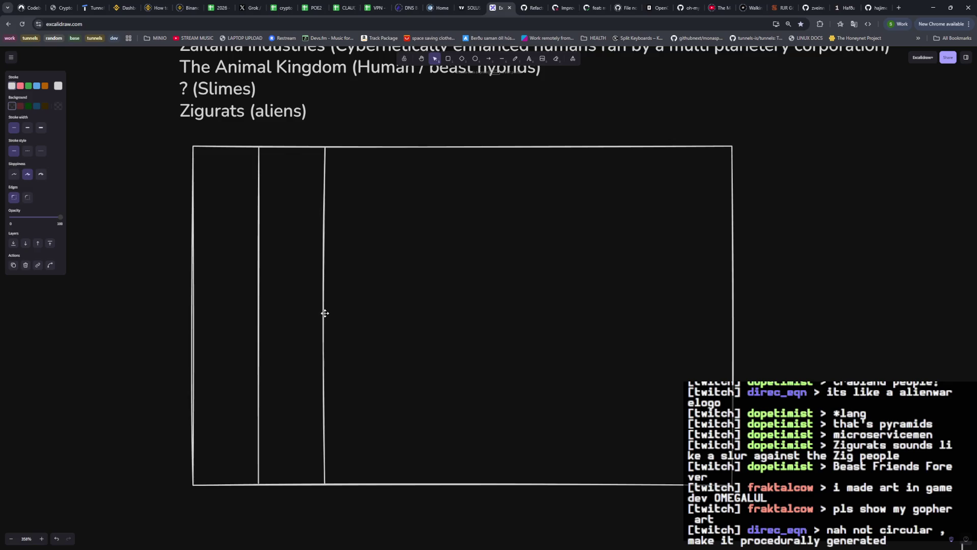
{"action": "left_click_drag", "start_coordinate": [324, 314], "coordinate": [395, 297], "text": "alt"}
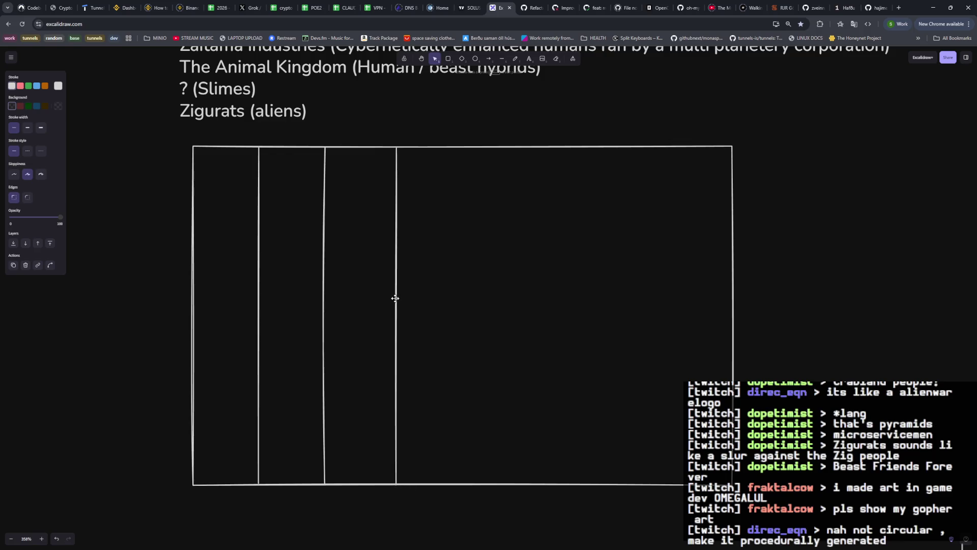
{"action": "key", "text": "ctrl+z"}
{"action": "key", "text": "ctrl+z"}
{"action": "key", "text": "ctrl+z"}
{"action": "key", "text": "ctrl+z"}
{"action": "key", "text": "ctrl+z"}
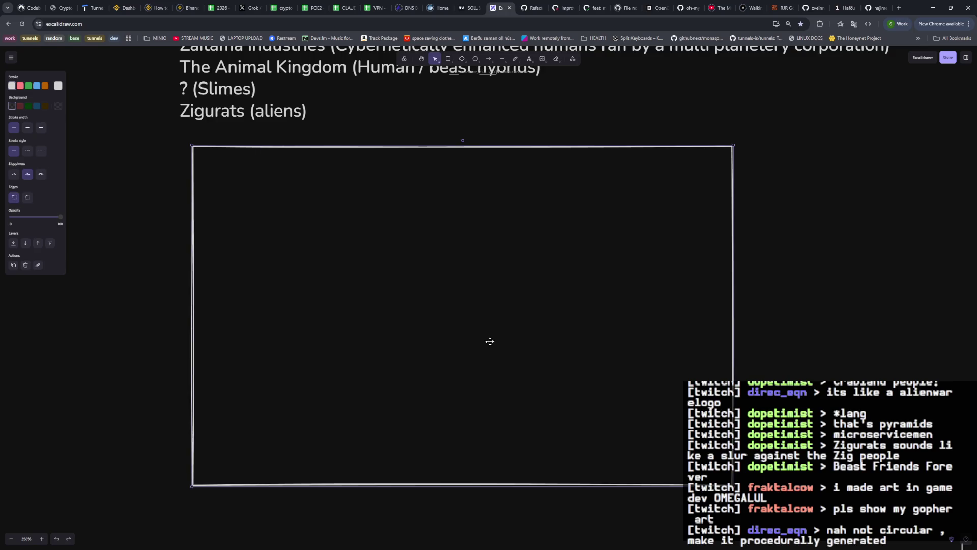
{"action": "scroll", "coordinate": [555, 343], "scroll_direction": "down", "scroll_amount": 3, "text": "ctrl"}
{"action": "scroll", "coordinate": [555, 345], "scroll_direction": "down", "scroll_amount": 2, "text": "ctrl"}
Stretch the map rectangle from its bottom-right corner into a taller, nearly square frame.
{"action": "left_click_drag", "start_coordinate": [675, 440], "coordinate": [699, 525]}
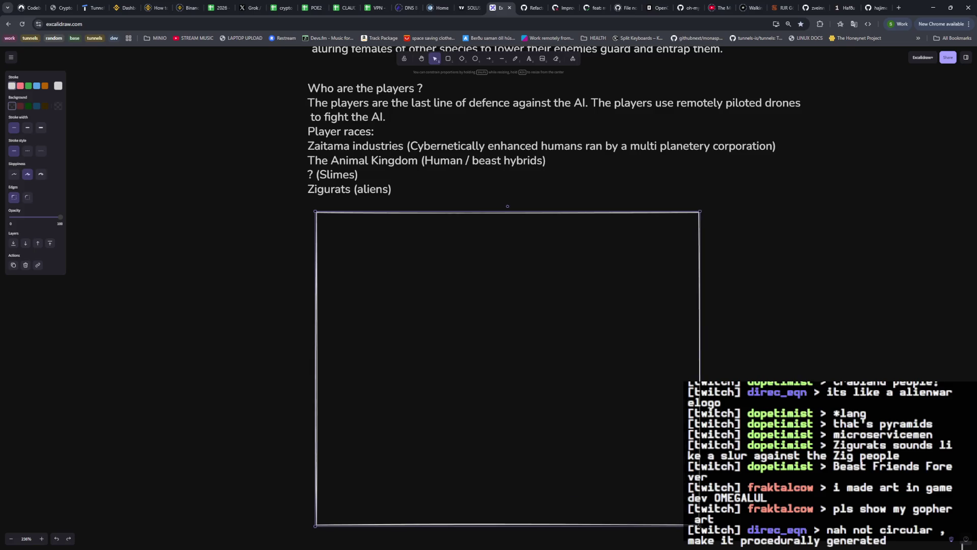
{"action": "left_click_drag", "start_coordinate": [699, 524], "coordinate": [710, 527]}
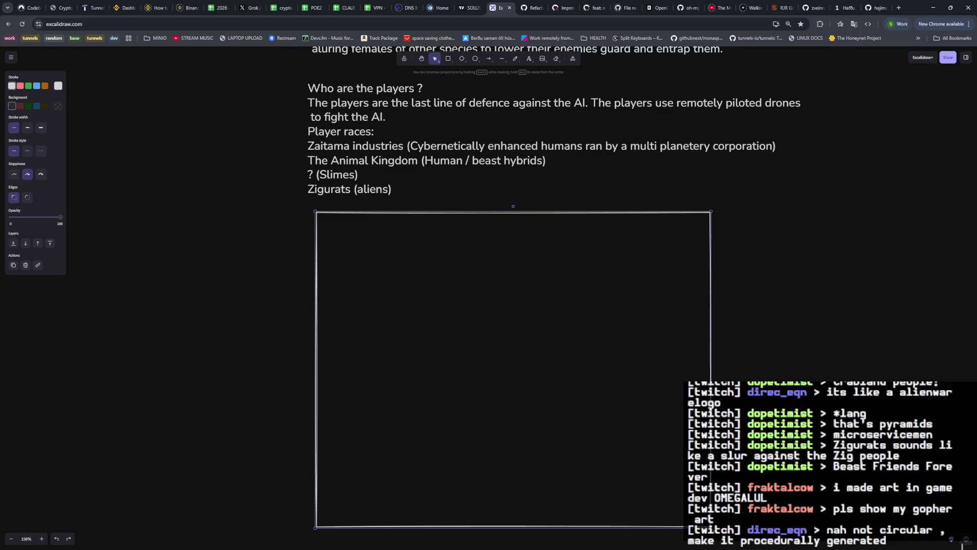
{"action": "scroll", "coordinate": [710, 527], "scroll_direction": "right", "scroll_amount": 1}
{"action": "scroll", "coordinate": [600, 384], "scroll_direction": "down", "scroll_amount": 2}
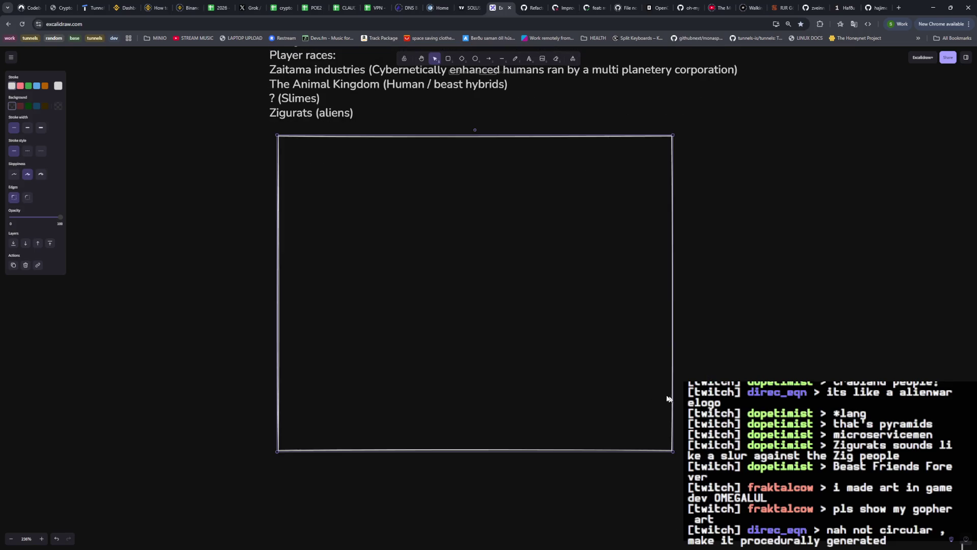
{"action": "scroll", "coordinate": [598, 383], "scroll_direction": "up", "scroll_amount": 2, "text": "ctrl"}
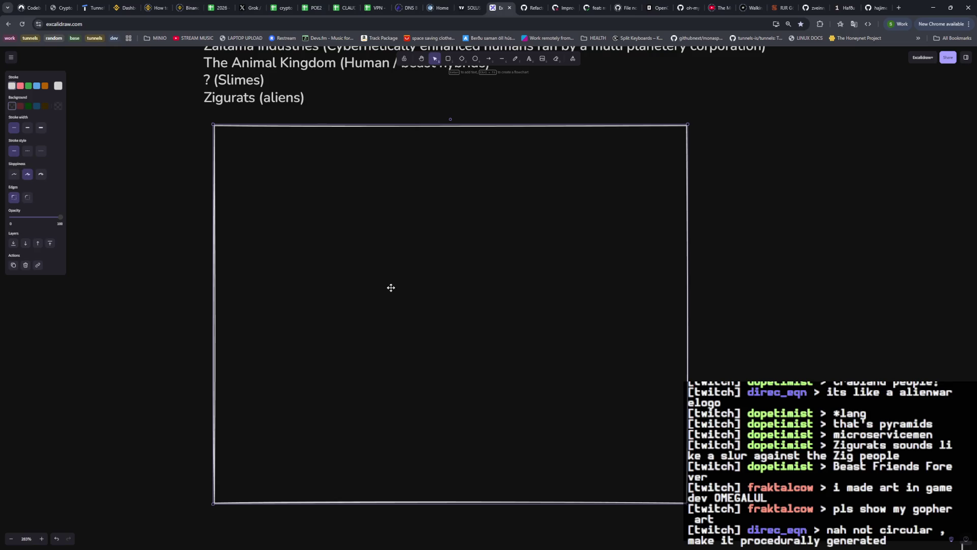
{"action": "left_click", "coordinate": [501, 59]}
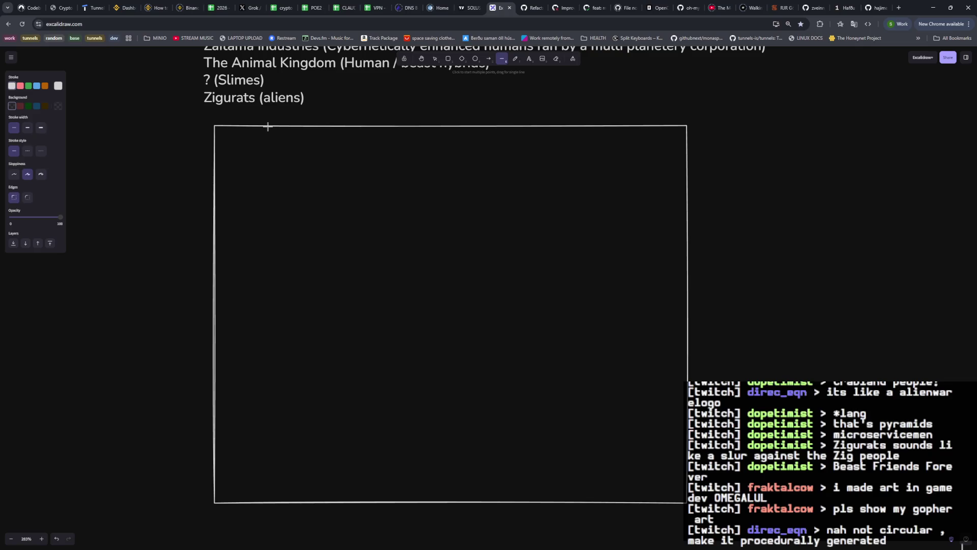
Draw the first two vertical lines at the square's left side, undoing accidental text moves.
{"action": "left_click_drag", "start_coordinate": [251, 126], "coordinate": [251, 502]}
{"action": "left_click_drag", "start_coordinate": [252, 371], "coordinate": [292, 248], "text": "alt"}
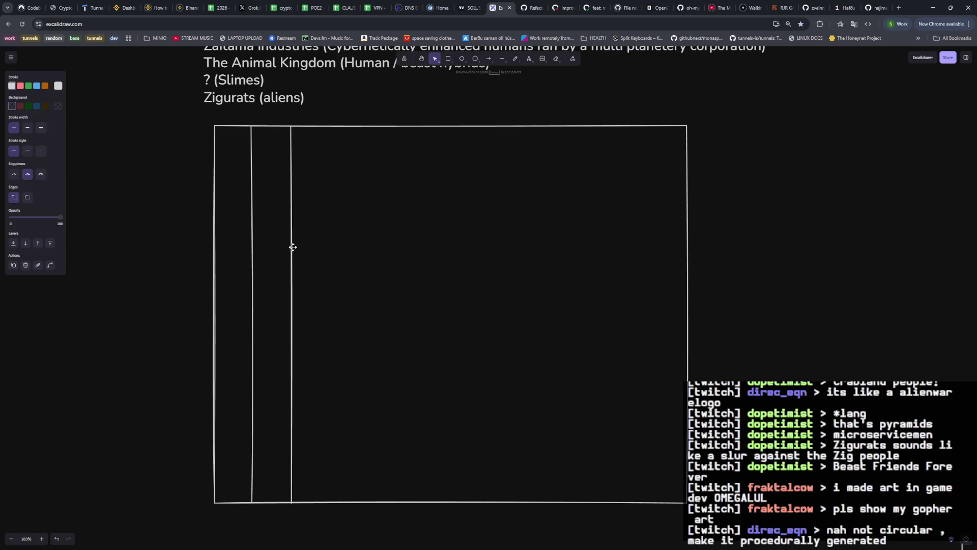
{"action": "left_click_drag", "start_coordinate": [322, 113], "coordinate": [243, 341]}
{"action": "key", "text": "ctrl+z"}
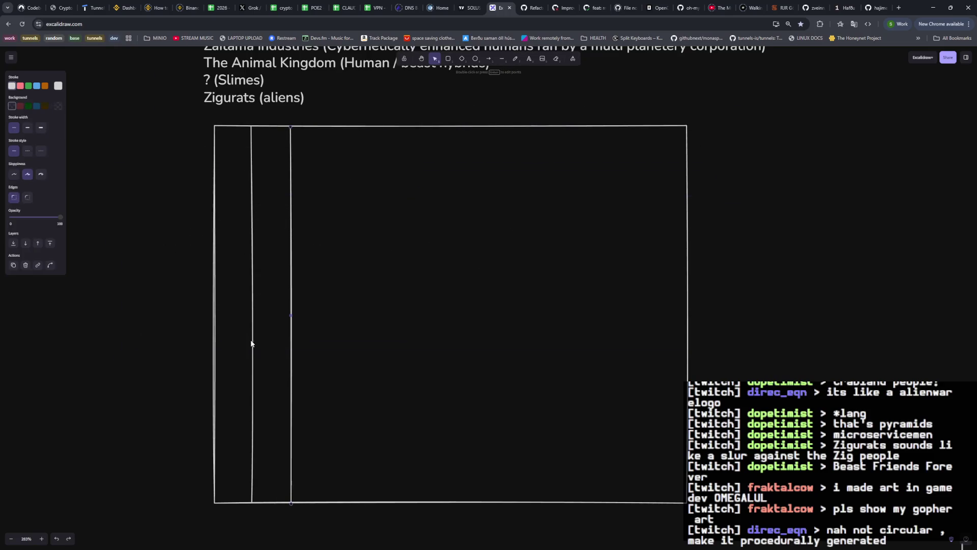
{"action": "left_click", "coordinate": [322, 116]}
{"action": "left_click_drag", "start_coordinate": [322, 116], "coordinate": [285, 188]}
{"action": "key", "text": "ctrl+z"}
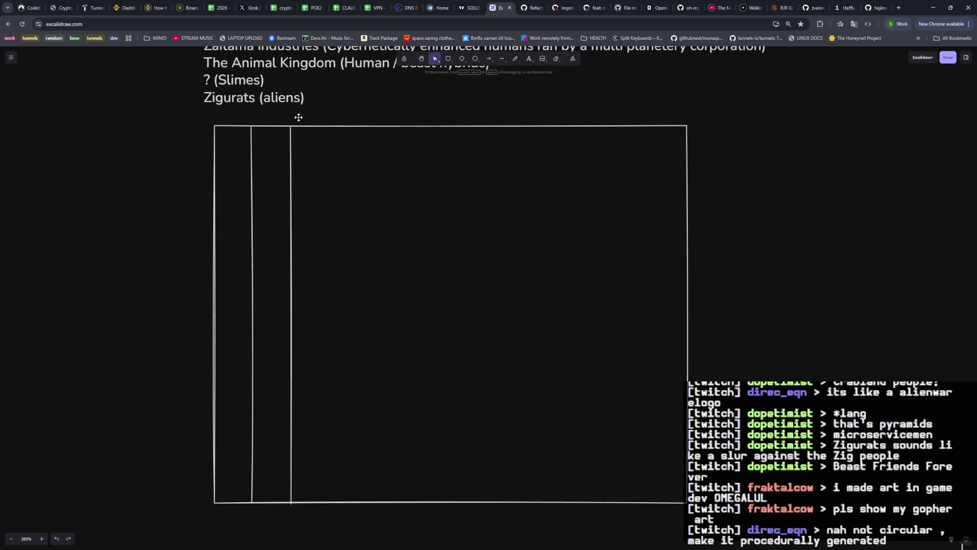
{"action": "scroll", "coordinate": [310, 120], "scroll_direction": "up", "scroll_amount": 1}
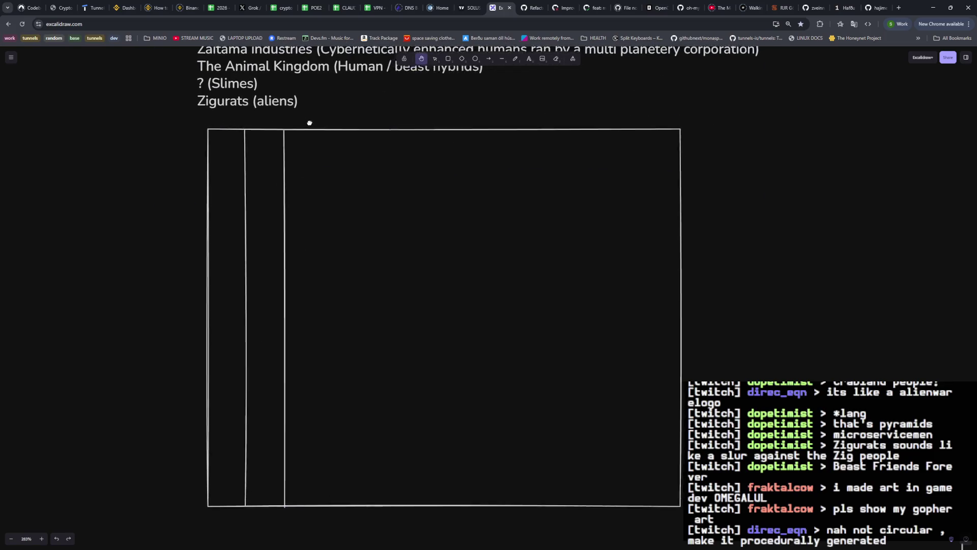
{"action": "key", "text": "ctrl+z"}
{"action": "key", "text": "v"}
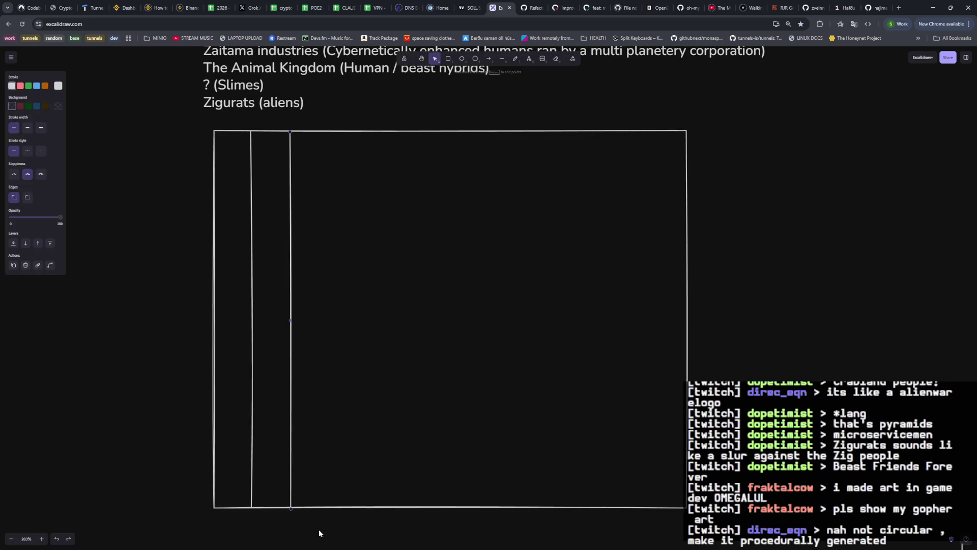
Copy the vertical line pair and paste copies progressively rightward across the square.
{"action": "left_click_drag", "start_coordinate": [321, 534], "coordinate": [237, 198]}
{"action": "key", "text": "ctrl+c"}
{"action": "key", "text": "ctrl+v"}
{"action": "left_click_drag", "start_coordinate": [310, 229], "coordinate": [366, 304]}
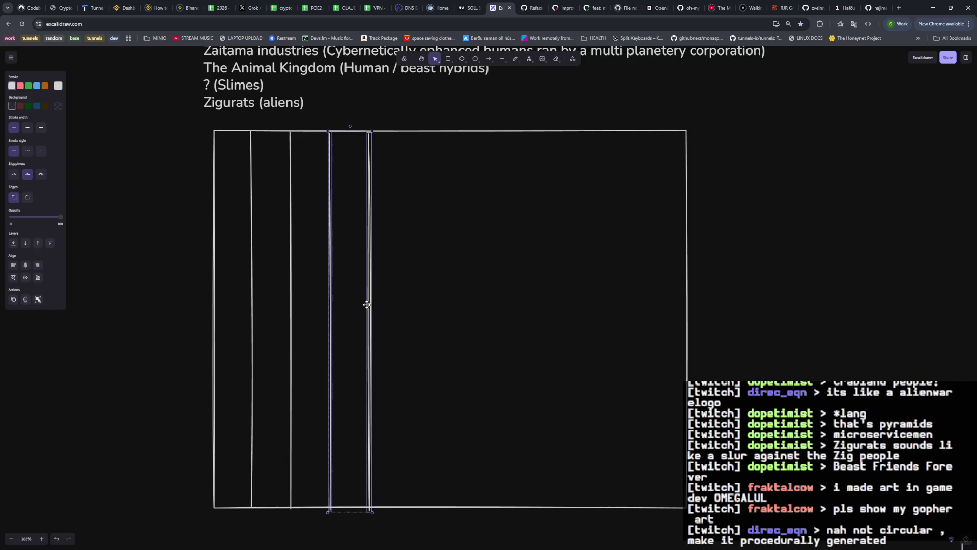
{"action": "key", "text": "ctrl+v"}
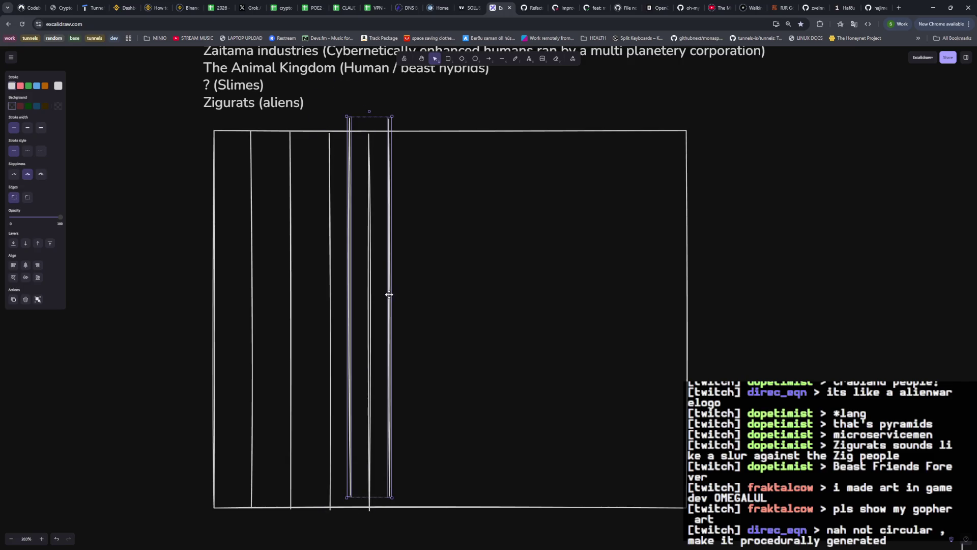
{"action": "left_click_drag", "start_coordinate": [389, 294], "coordinate": [449, 308]}
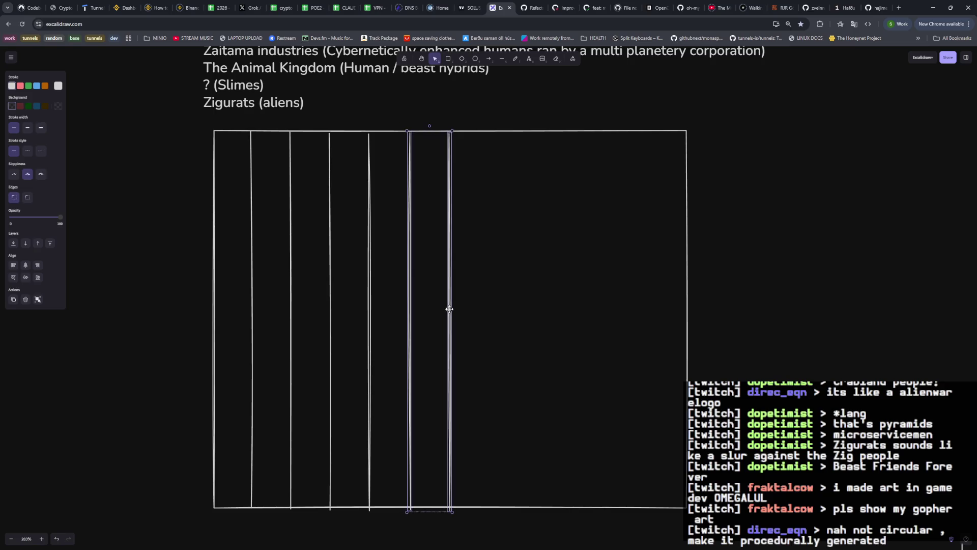
{"action": "key", "text": "ctrl+v"}
{"action": "left_click_drag", "start_coordinate": [482, 294], "coordinate": [610, 308]}
{"action": "key", "text": "ctrl+v"}
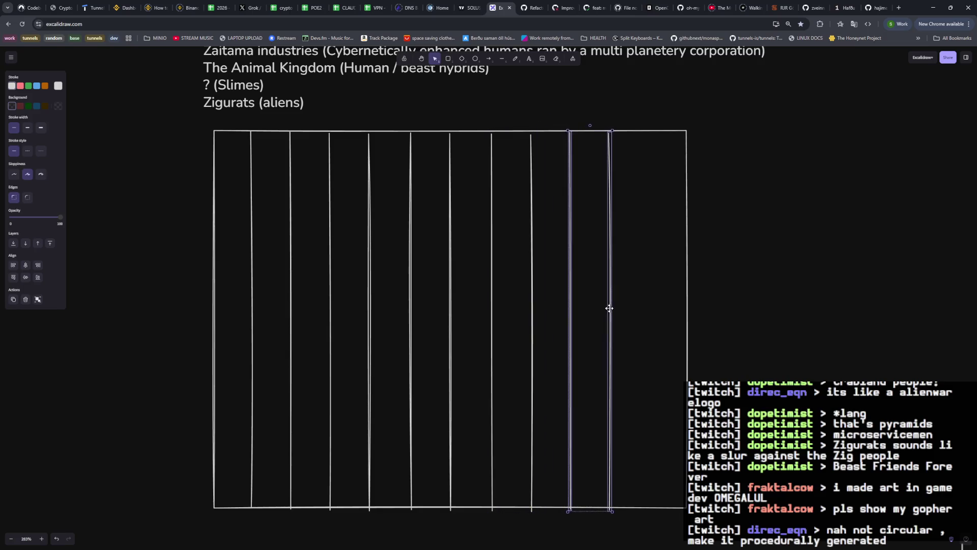
{"action": "left_click", "coordinate": [626, 291]}
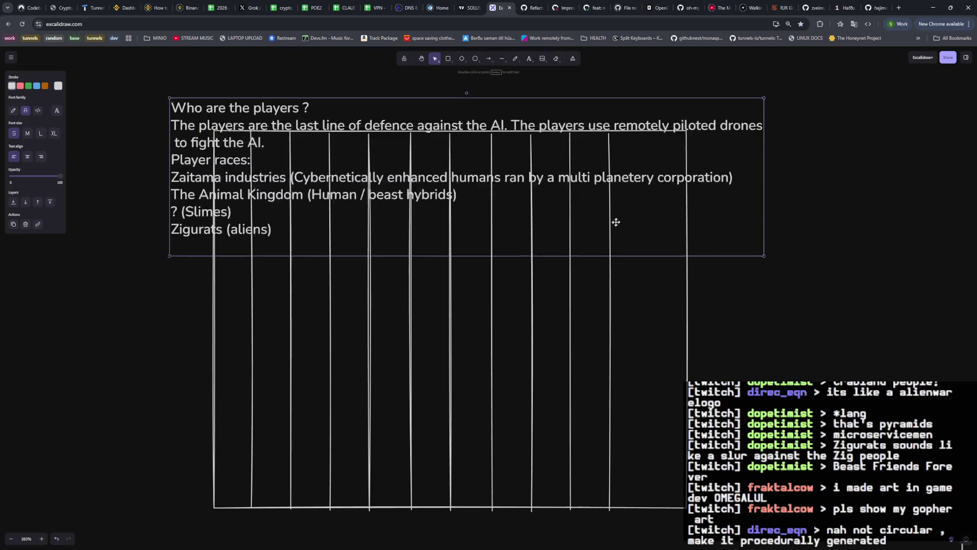
Copy one vertical line and place it near the square's right edge.
{"action": "left_click_drag", "start_coordinate": [630, 534], "coordinate": [588, 114]}
{"action": "key", "text": "ctrl+c"}
{"action": "key", "text": "ctrl+v"}
{"action": "left_click_drag", "start_coordinate": [639, 197], "coordinate": [653, 327]}
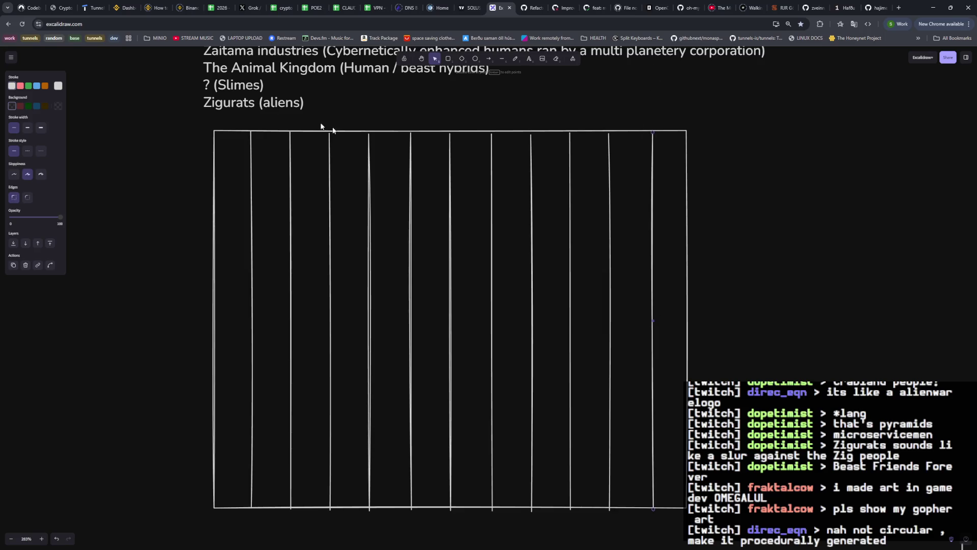
{"action": "left_click", "coordinate": [503, 60]}
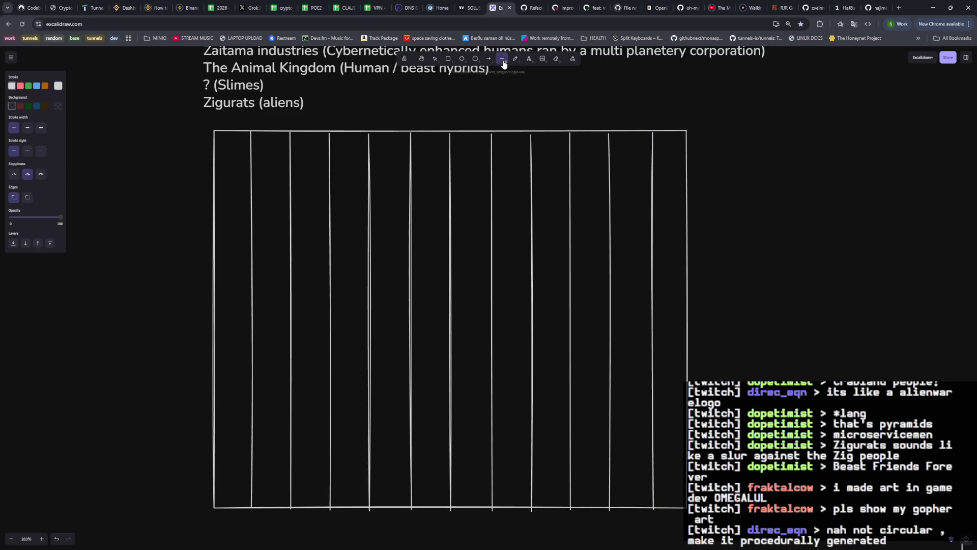
Draw a horizontal line across the top of the grid and paste copies for the next rows.
{"action": "left_click_drag", "start_coordinate": [214, 160], "coordinate": [688, 157]}
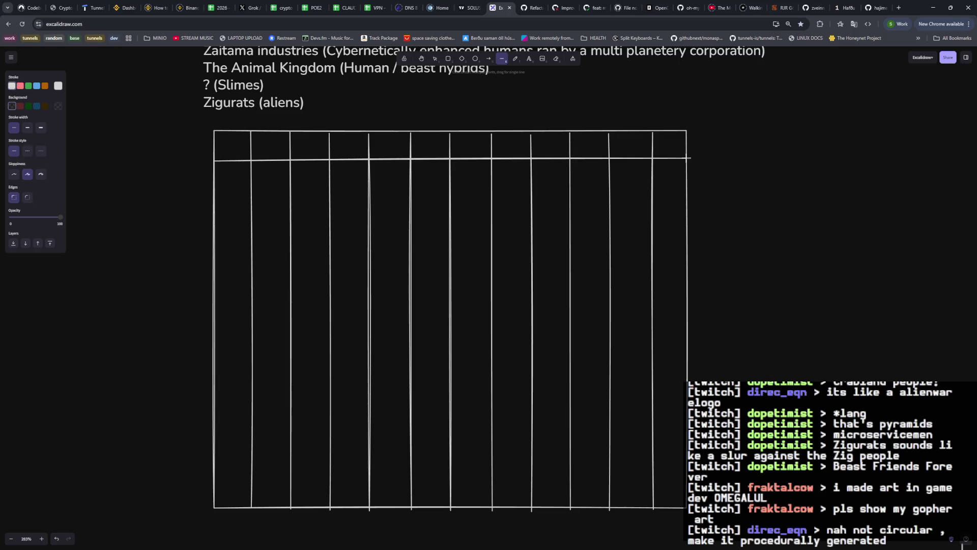
{"action": "left_click_drag", "start_coordinate": [688, 157], "coordinate": [190, 177]}
{"action": "left_click", "coordinate": [708, 175]}
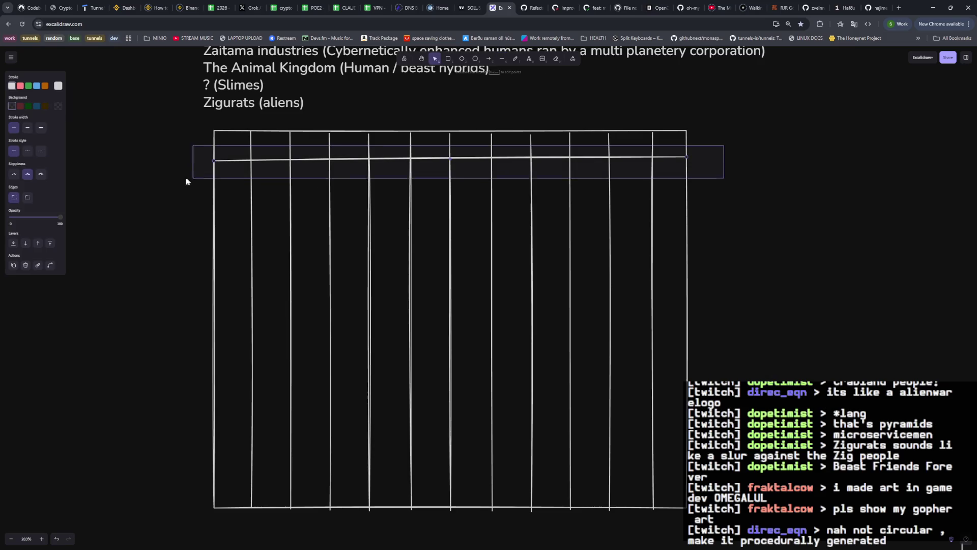
{"action": "key", "text": "ctrl+c"}
{"action": "key", "text": "ctrl+v"}
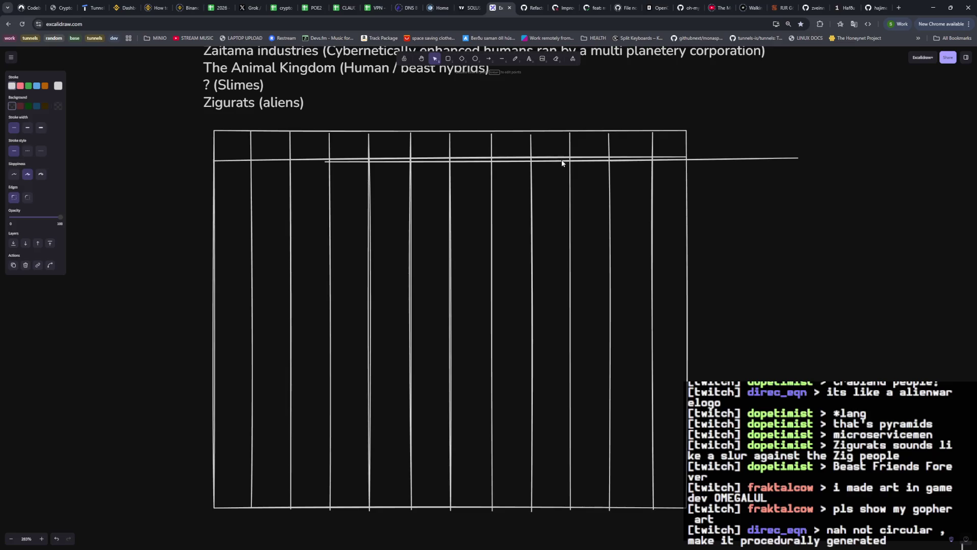
{"action": "mouse_move", "coordinate": [557, 161]}
{"action": "left_mouse_down"}
{"action": "mouse_move", "coordinate": [456, 180]}
{"action": "mouse_move", "coordinate": [461, 246]}
{"action": "left_mouse_up"}
{"action": "key", "text": "ctrl+v"}
{"action": "key", "text": "ctrl+v"}
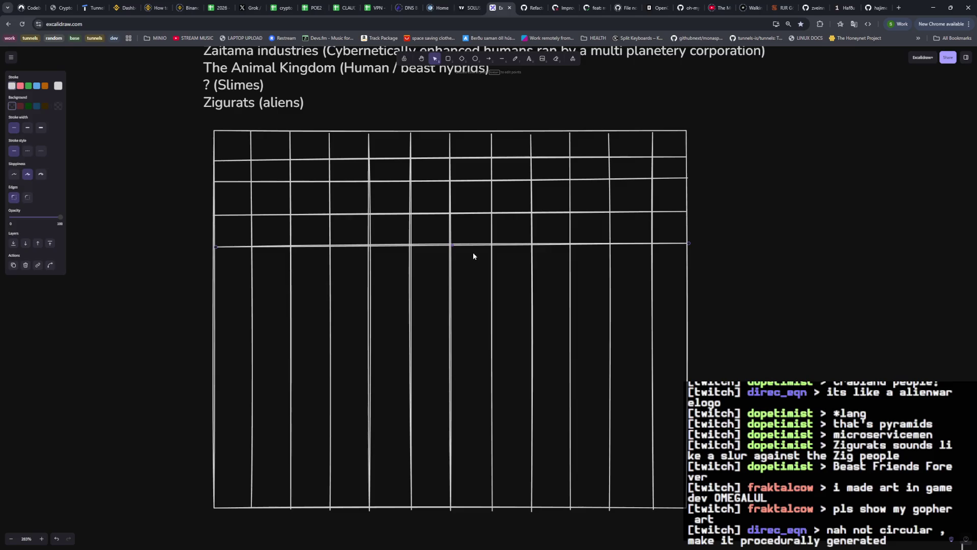
Select the four horizontal lines and move them lower to complete the grid rows.
{"action": "left_click", "coordinate": [791, 118]}
{"action": "left_click_drag", "start_coordinate": [796, 136], "coordinate": [207, 242]}
{"action": "mouse_move", "coordinate": [563, 180]}
{"action": "left_mouse_down"}
{"action": "mouse_move", "coordinate": [511, 305]}
{"action": "mouse_move", "coordinate": [601, 294]}
{"action": "mouse_move", "coordinate": [443, 443]}
{"action": "left_mouse_up"}
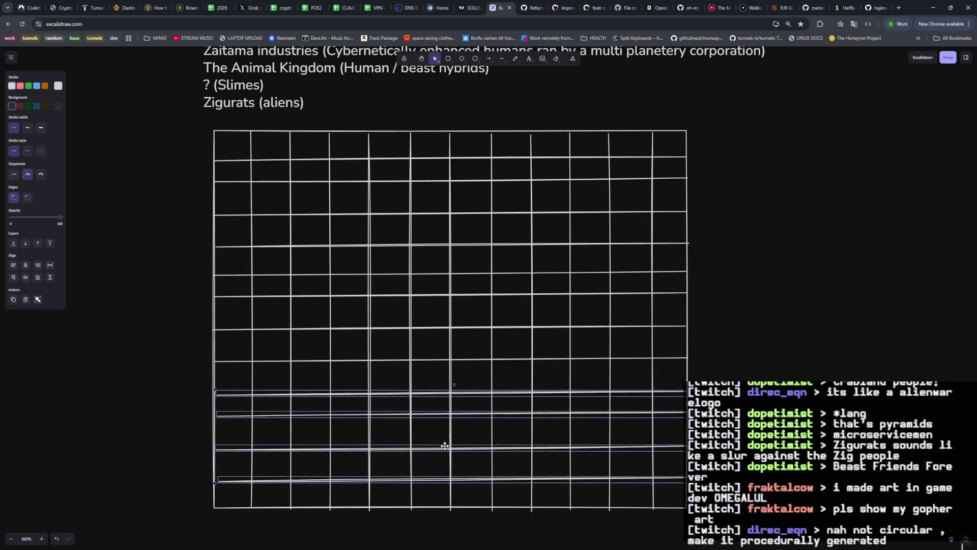
{"action": "key", "text": "Escape"}
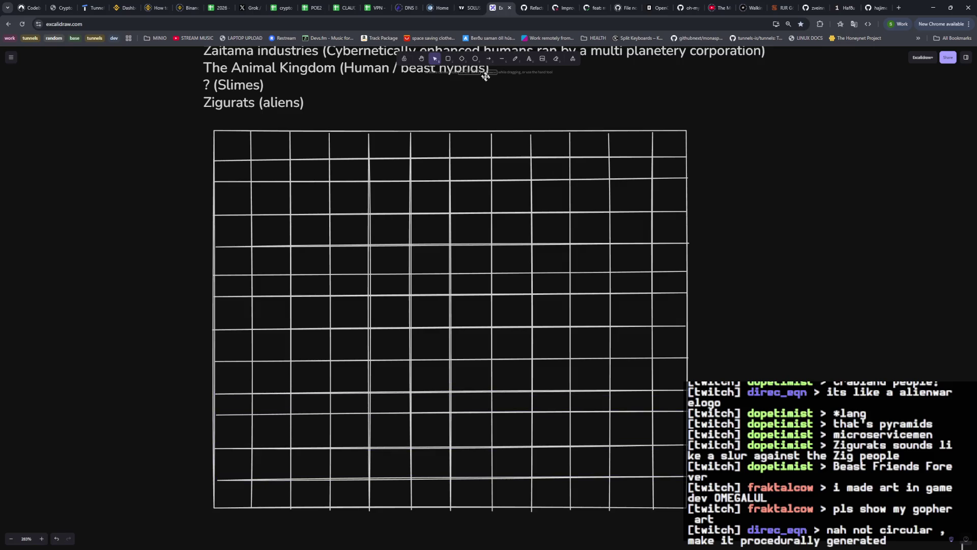
{"action": "left_click", "coordinate": [474, 59]}
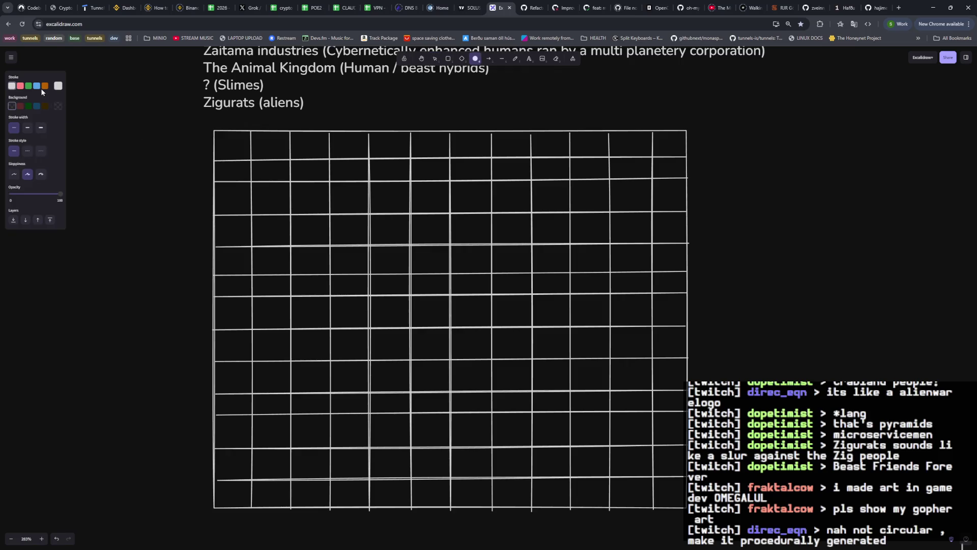
Draw a small orange-outlined circle near the grid centre, undoing two misplaced attempts.
{"action": "left_click", "coordinate": [46, 86]}
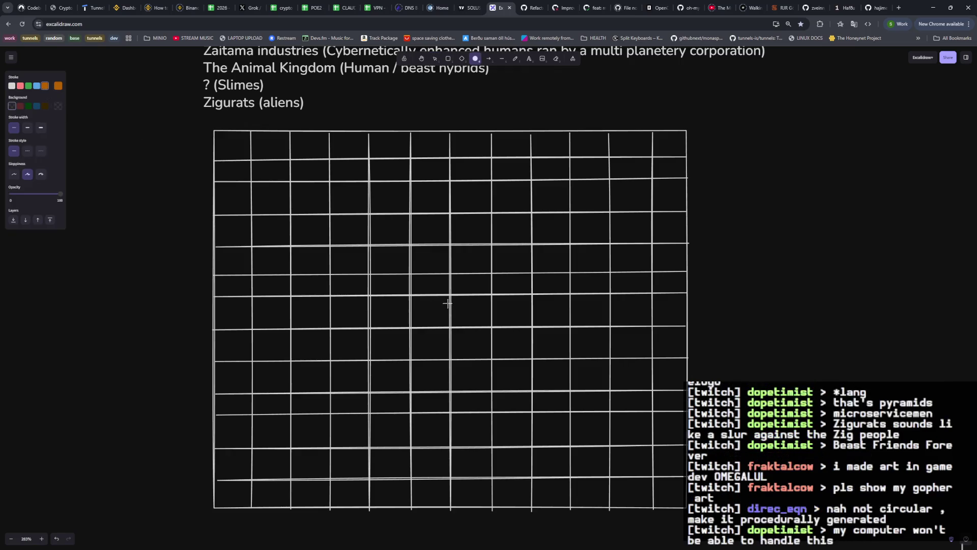
{"action": "left_click_drag", "start_coordinate": [476, 300], "coordinate": [456, 322]}
{"action": "key", "text": "ctrl+z"}
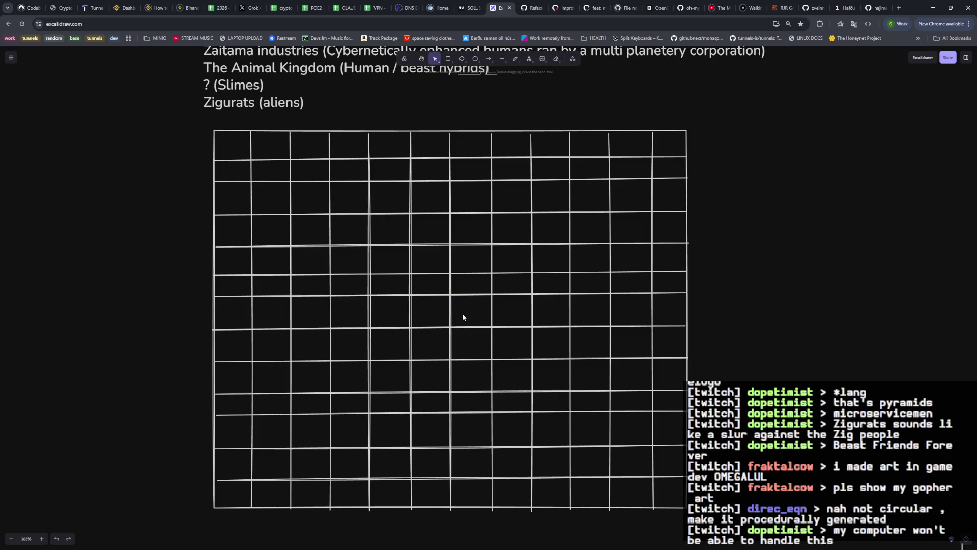
{"action": "key", "text": "o"}
{"action": "left_click_drag", "start_coordinate": [464, 347], "coordinate": [438, 375]}
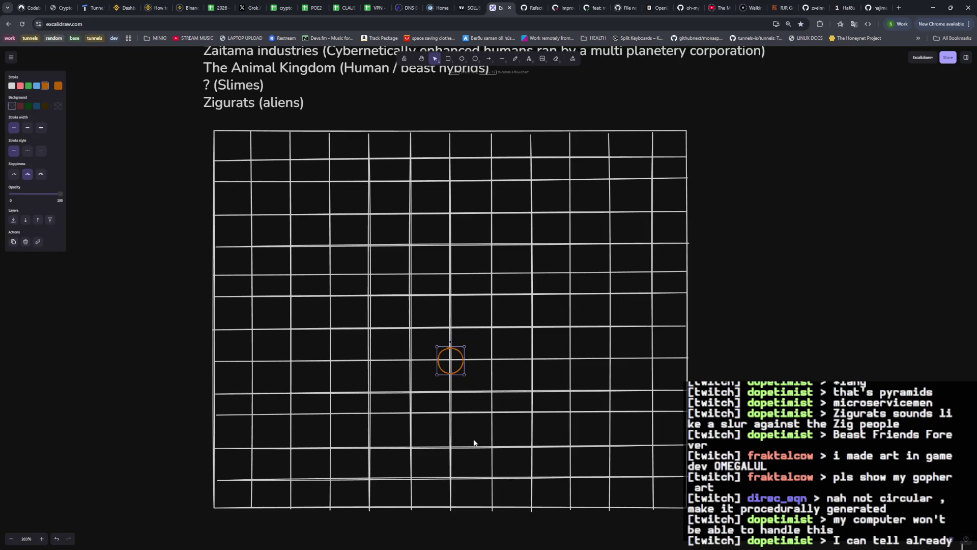
{"action": "key", "text": "ctrl+z"}
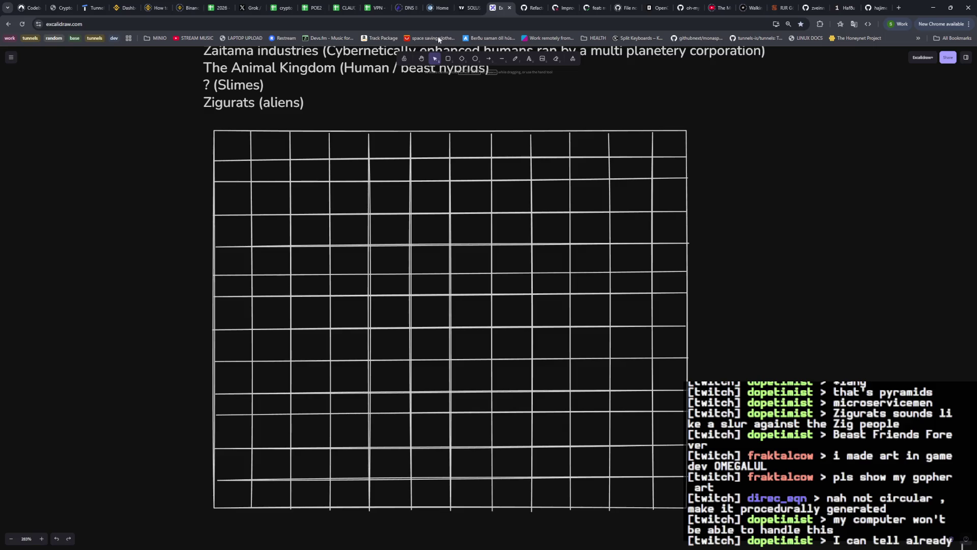
{"action": "left_click", "coordinate": [476, 59]}
{"action": "left_click_drag", "start_coordinate": [483, 300], "coordinate": [459, 324]}
{"action": "key", "text": "Escape"}
{"action": "scroll", "coordinate": [493, 270], "scroll_direction": "up", "scroll_amount": 3}
{"action": "scroll", "coordinate": [408, 210], "scroll_direction": "down", "scroll_amount": 1}
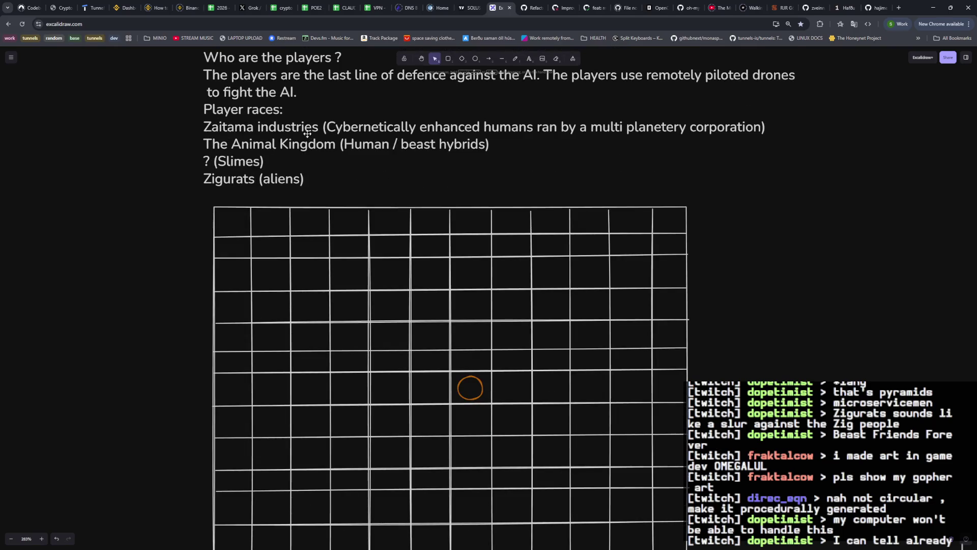
Draw a blue square outlining the grid cells around the orange circle.
{"action": "double_click", "coordinate": [307, 134]}
{"action": "left_click", "coordinate": [301, 128]}
{"action": "left_click", "coordinate": [168, 177]}
{"action": "left_click", "coordinate": [449, 60]}
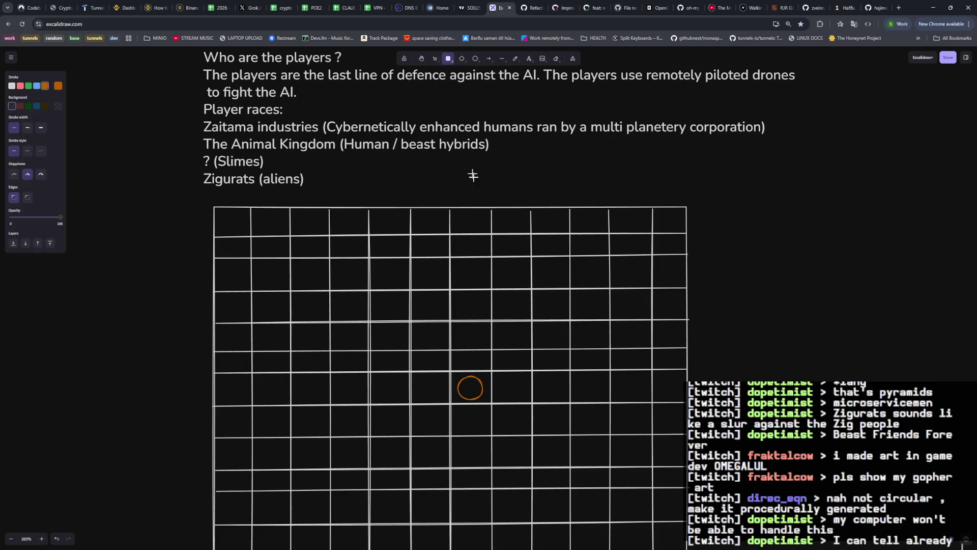
{"action": "scroll", "coordinate": [489, 207], "scroll_direction": "down", "scroll_amount": 2}
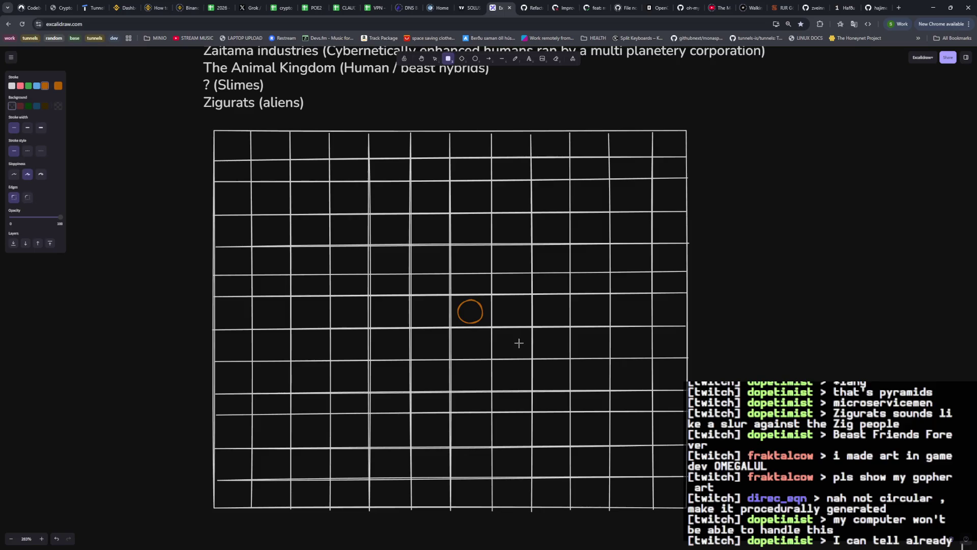
{"action": "scroll", "coordinate": [504, 329], "scroll_direction": "up", "scroll_amount": 1}
{"action": "left_click", "coordinate": [37, 85]}
{"action": "scroll", "coordinate": [478, 307], "scroll_direction": "down", "scroll_amount": 2}
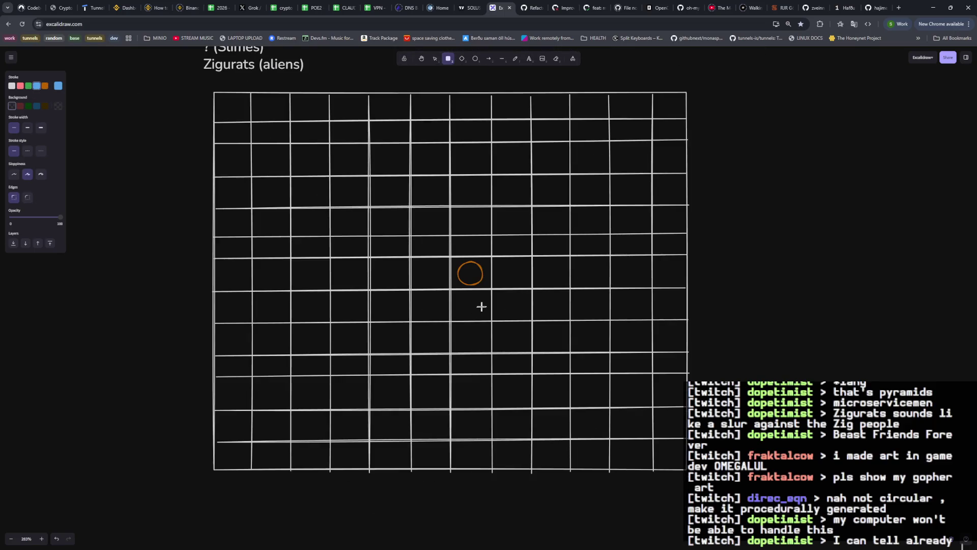
{"action": "mouse_move", "coordinate": [533, 206]}
{"action": "left_mouse_down"}
{"action": "mouse_move", "coordinate": [444, 242]}
{"action": "mouse_move", "coordinate": [370, 354]}
{"action": "left_mouse_up"}
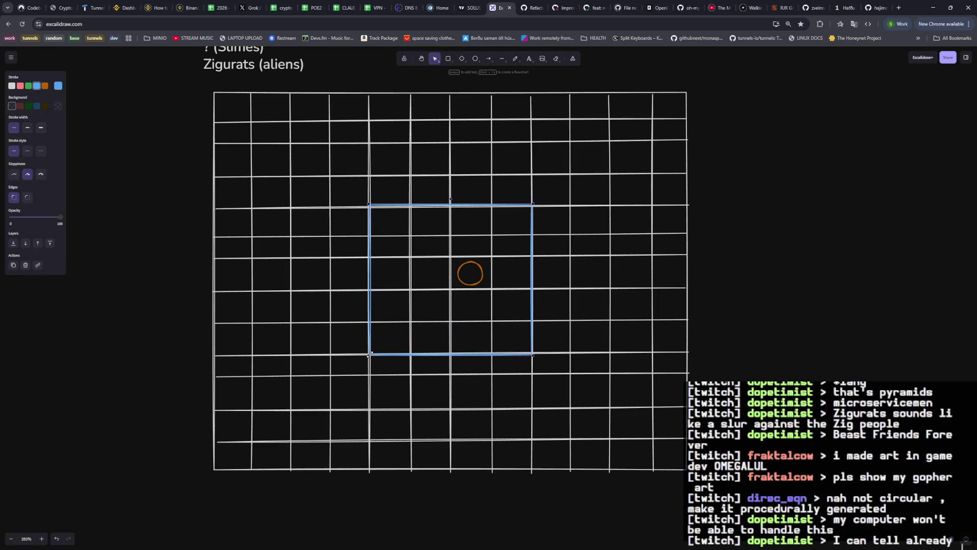
{"action": "left_click", "coordinate": [741, 274]}
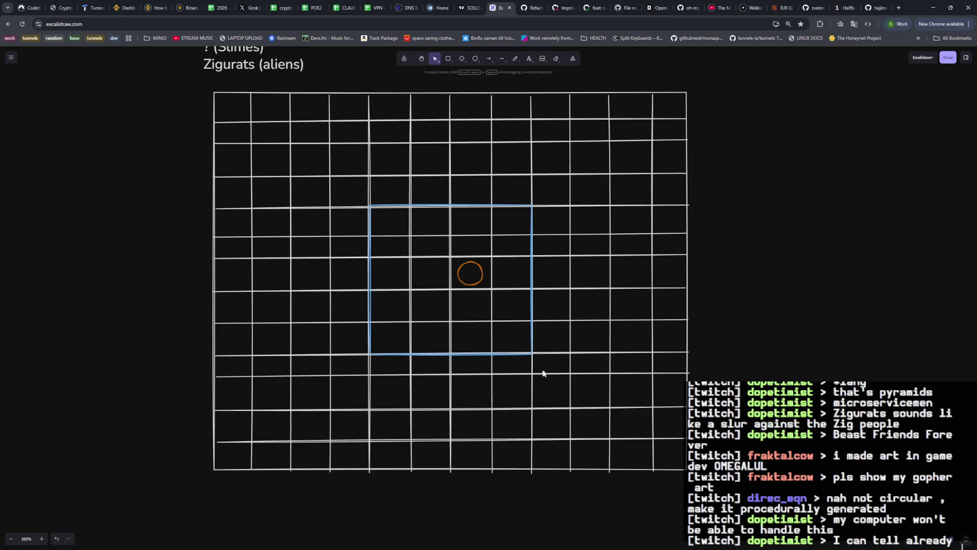
{"action": "scroll", "coordinate": [506, 296], "scroll_direction": "up", "scroll_amount": 1}
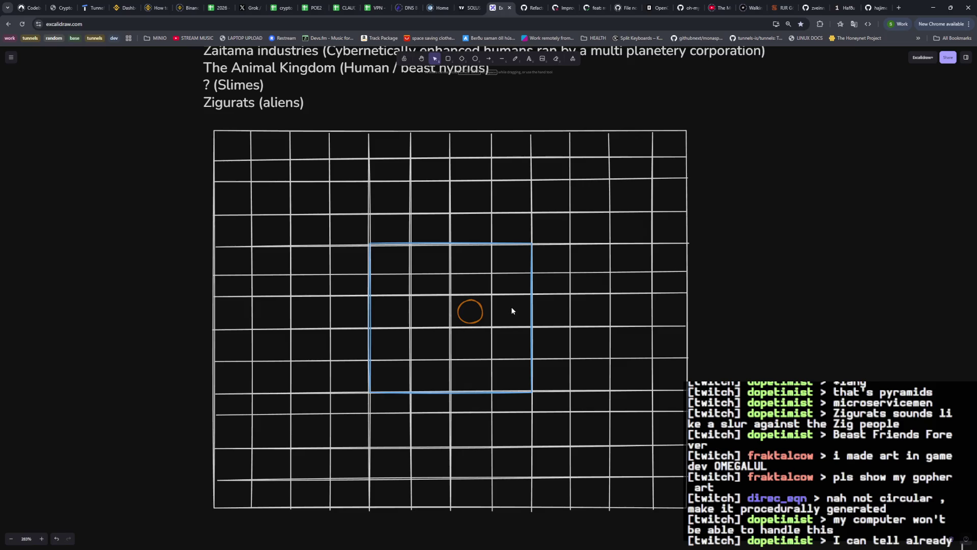
{"action": "scroll", "coordinate": [750, 287], "scroll_direction": "up", "scroll_amount": 1}
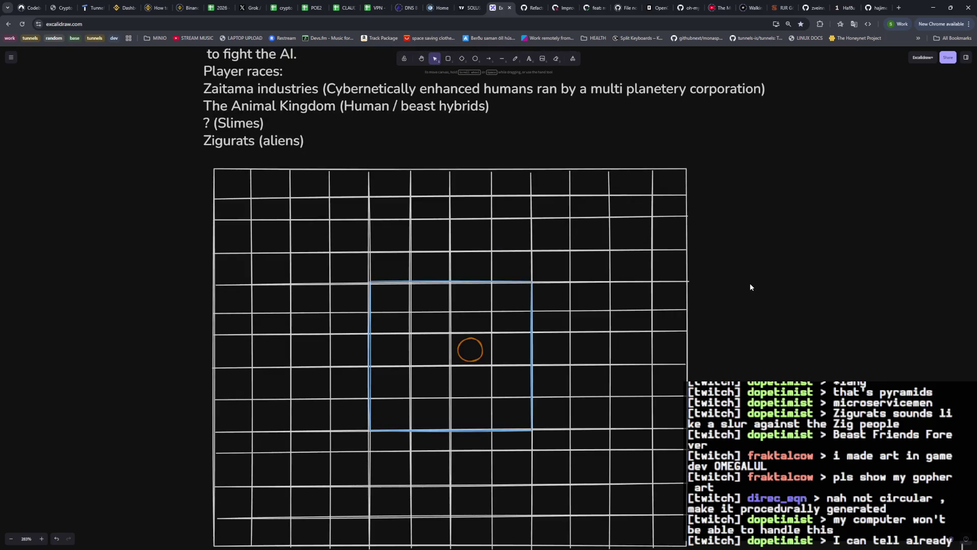
{"action": "scroll", "coordinate": [750, 287], "scroll_direction": "down", "scroll_amount": 1}
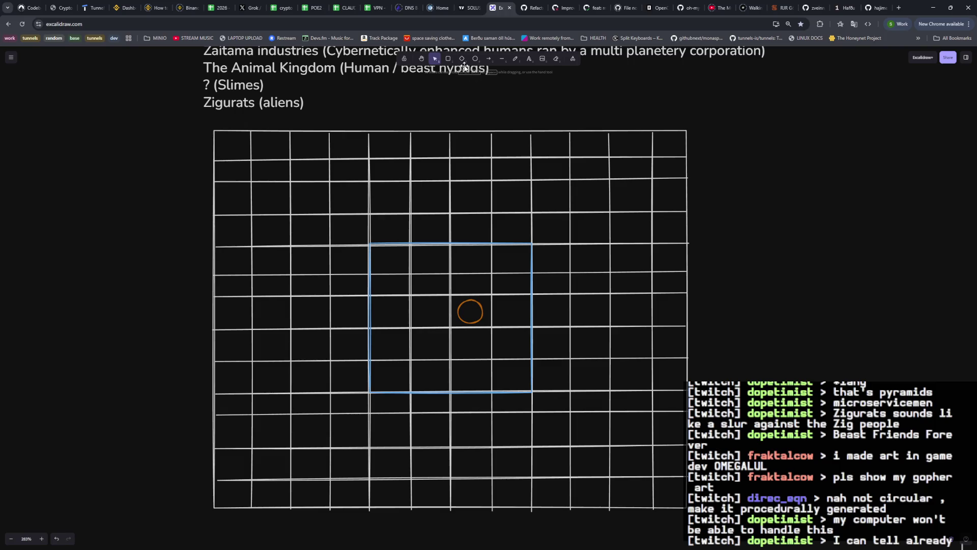
Draw a large red square just inside the grid border, framing the blue square.
{"action": "left_click", "coordinate": [449, 59]}
{"action": "left_click", "coordinate": [20, 86]}
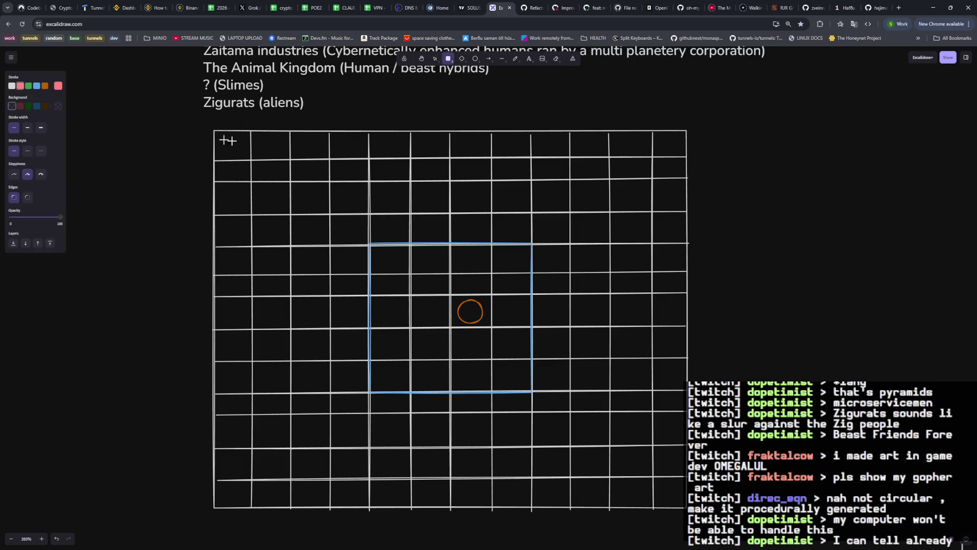
{"action": "left_click_drag", "start_coordinate": [653, 157], "coordinate": [253, 472]}
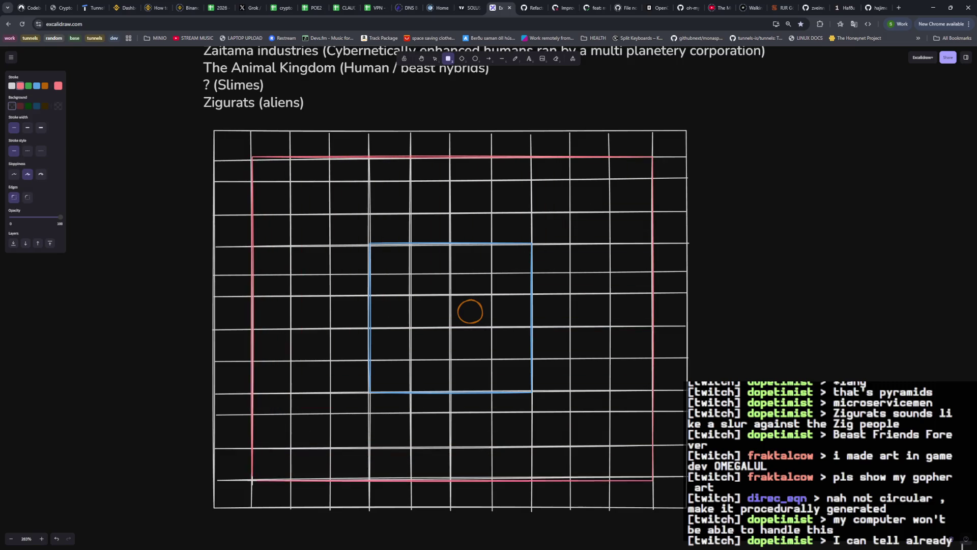
{"action": "left_click_drag", "start_coordinate": [253, 472], "coordinate": [251, 480]}
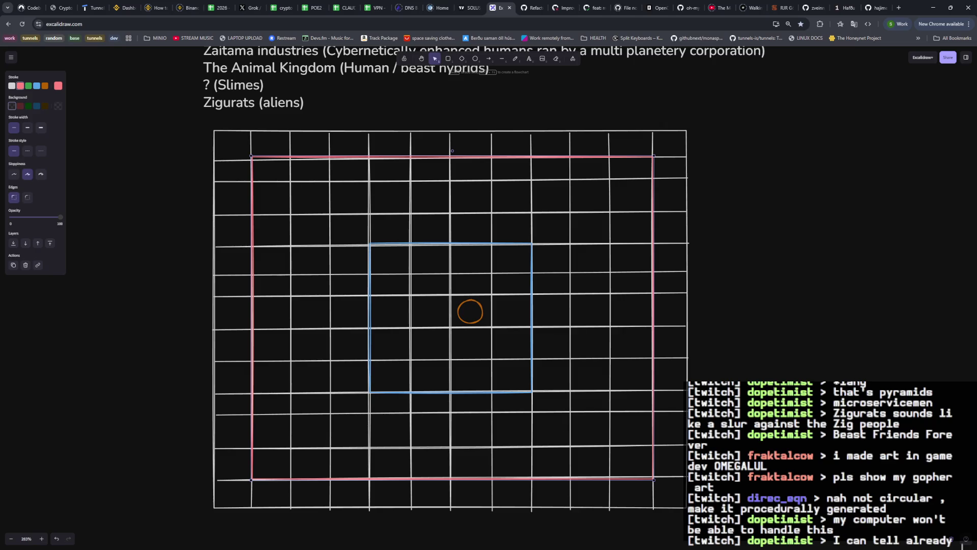
{"action": "key", "text": "Escape"}
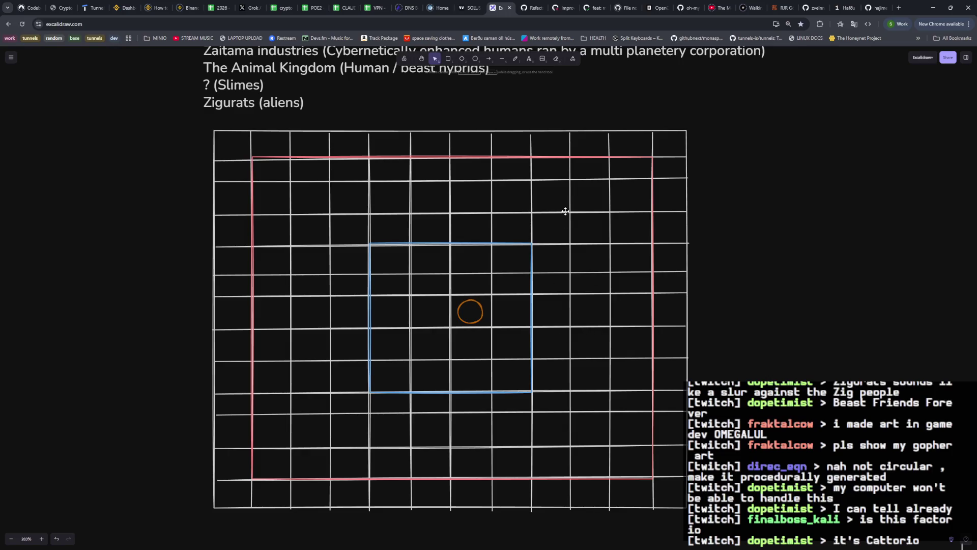
{"action": "left_click", "coordinate": [462, 59]}
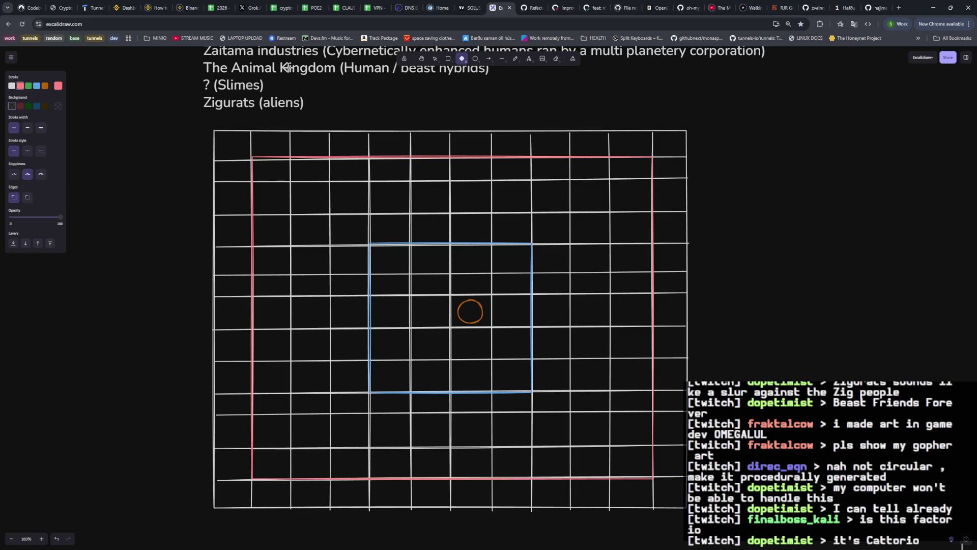
Add white text right of the grid: 'Players get 7 days to prep, before the androids reach the solar system'.
{"action": "left_click", "coordinate": [529, 60]}
{"action": "left_click", "coordinate": [715, 150]}
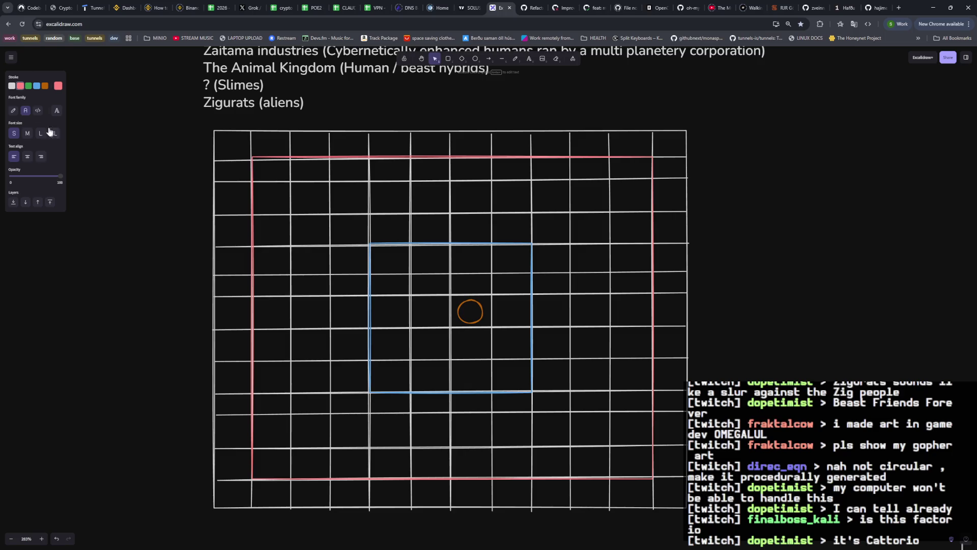
{"action": "left_click", "coordinate": [12, 86]}
{"action": "type", "text": "ers get"}
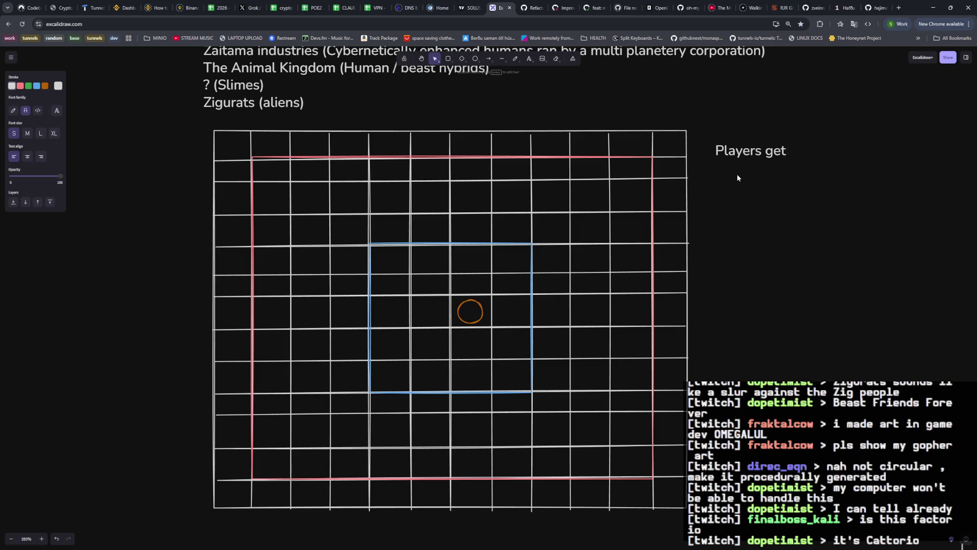
{"action": "type", "text": " 3"}
{"action": "key", "text": "BackSpace"}
{"action": "type", "text": "3 days to"}
{"action": "key", "text": "BackSpace"}
{"action": "key", "text": "BackSpace"}
{"action": "key", "text": "BackSpace"}
{"action": "key", "text": "BackSpace"}
{"action": "type", "text": "7 days to prep, before the androids reach the solar sy"}
{"action": "key", "text": "BackSpace"}
{"action": "key", "text": "BackSpace"}
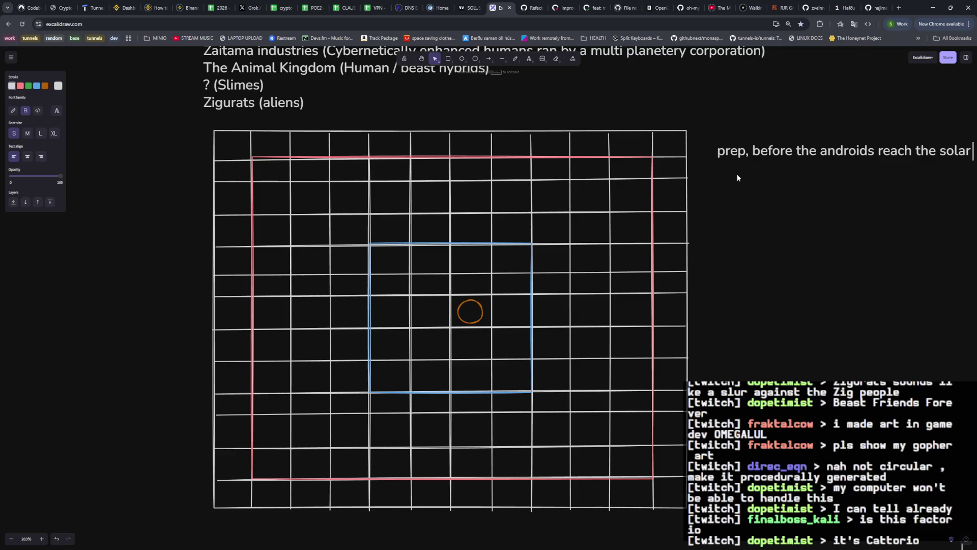
{"action": "type", "text": "system"}
Move the caption above the grid and nudge the lore notes block into place.
{"action": "left_click", "coordinate": [838, 179]}
{"action": "left_click_drag", "start_coordinate": [837, 149], "coordinate": [432, 117]}
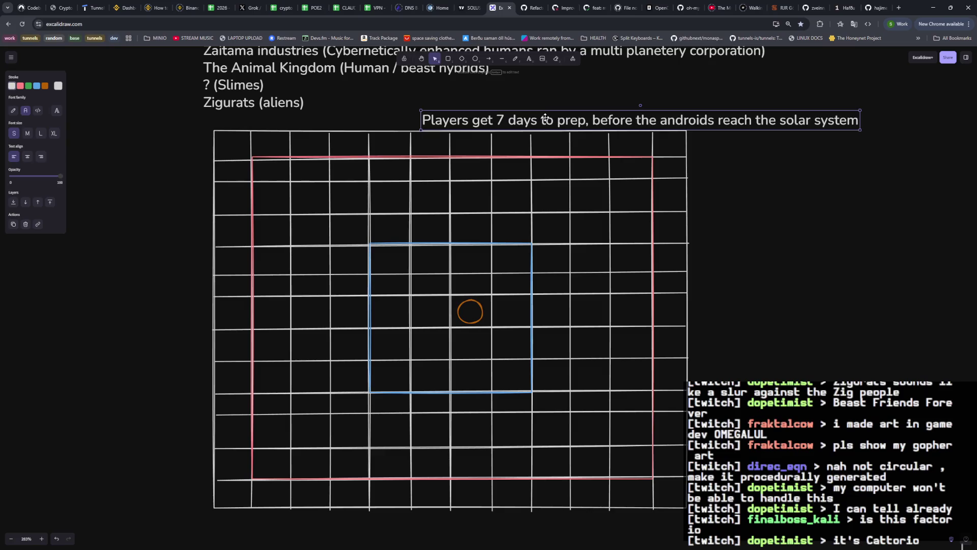
{"action": "left_click_drag", "start_coordinate": [433, 117], "coordinate": [342, 119]}
{"action": "left_click", "coordinate": [748, 138]}
{"action": "left_click_drag", "start_coordinate": [733, 100], "coordinate": [701, 84]}
{"action": "left_click", "coordinate": [739, 195]}
{"action": "left_click_drag", "start_coordinate": [740, 115], "coordinate": [737, 111]}
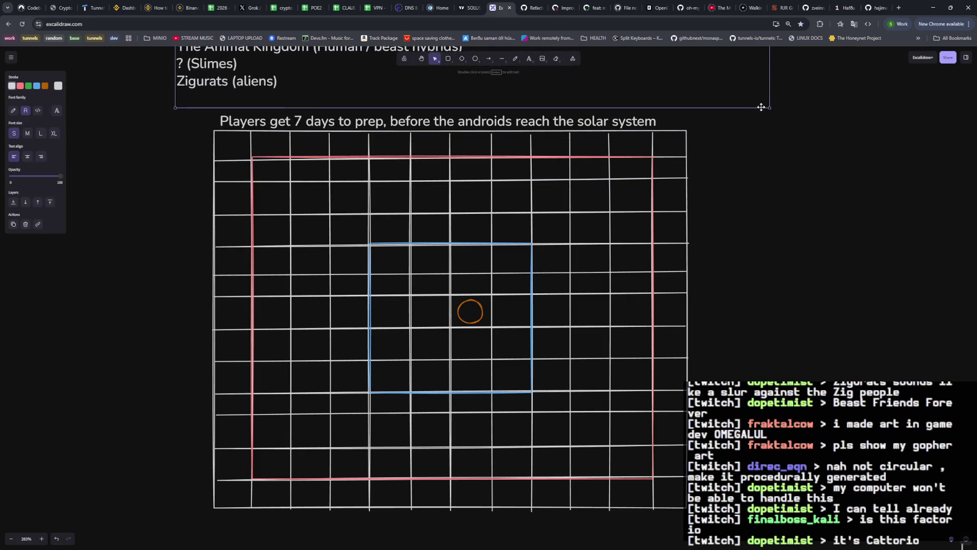
Shift the whole grid slightly and nudge the caption to sit centred above it.
{"action": "left_click_drag", "start_coordinate": [187, 130], "coordinate": [698, 527]}
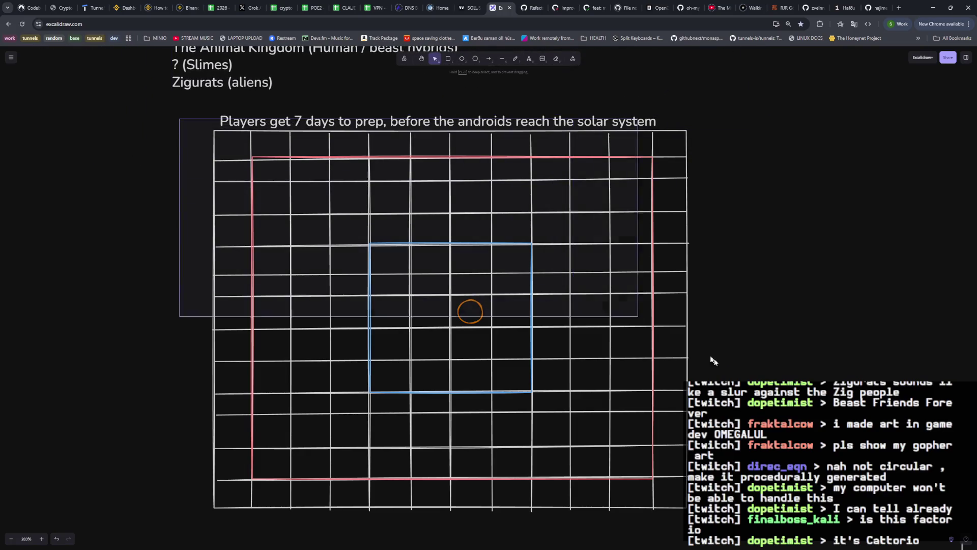
{"action": "left_click_drag", "start_coordinate": [593, 129], "coordinate": [613, 126]}
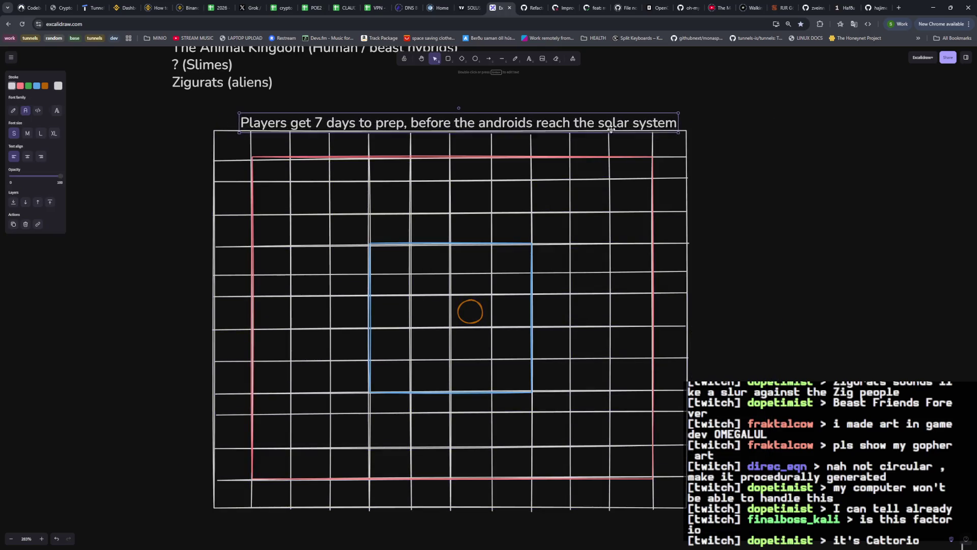
{"action": "mouse_move", "coordinate": [726, 117]}
{"action": "left_mouse_down"}
{"action": "mouse_move", "coordinate": [504, 217]}
{"action": "mouse_move", "coordinate": [176, 522]}
{"action": "left_mouse_up"}
{"action": "left_click_drag", "start_coordinate": [370, 320], "coordinate": [390, 335]}
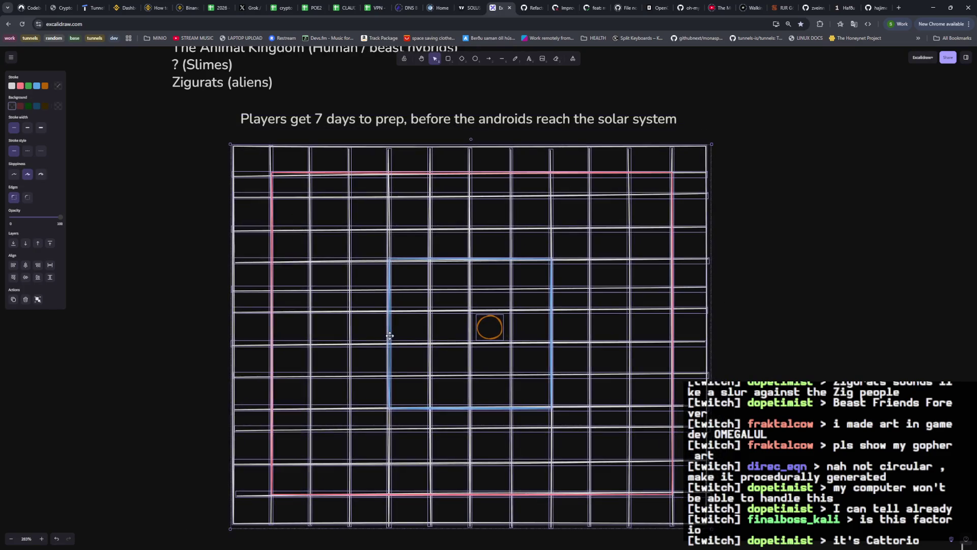
{"action": "left_click", "coordinate": [623, 138]}
{"action": "left_click", "coordinate": [603, 121]}
{"action": "left_click_drag", "start_coordinate": [603, 120], "coordinate": [611, 127]}
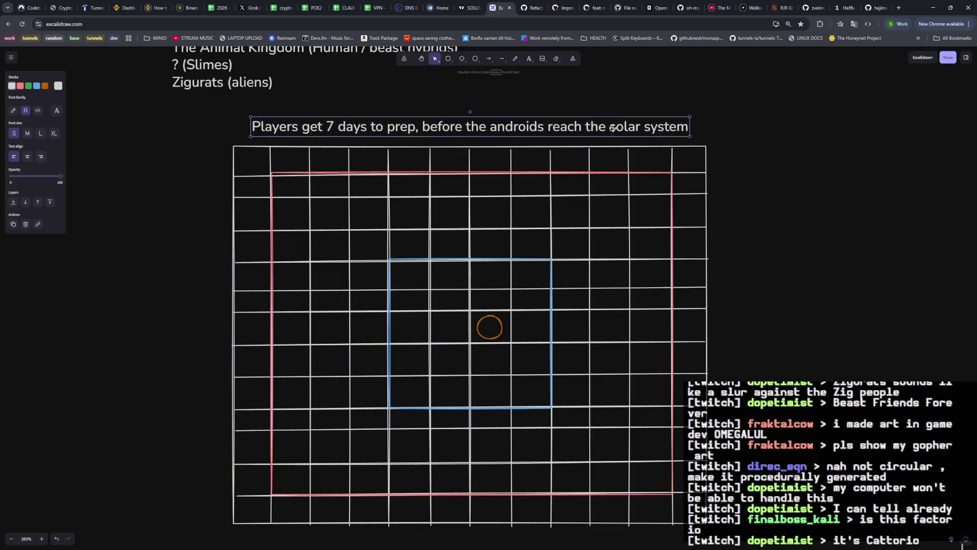
{"action": "left_click", "coordinate": [795, 306]}
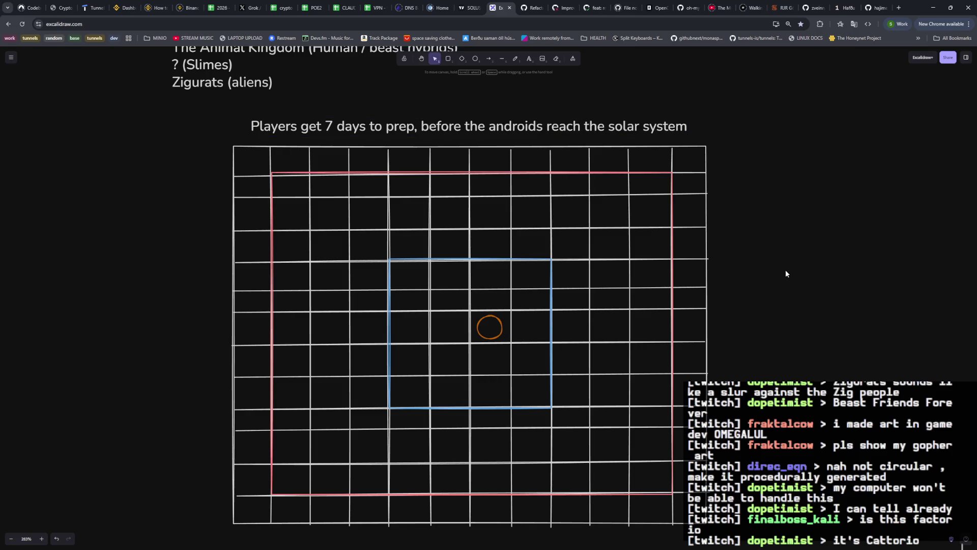
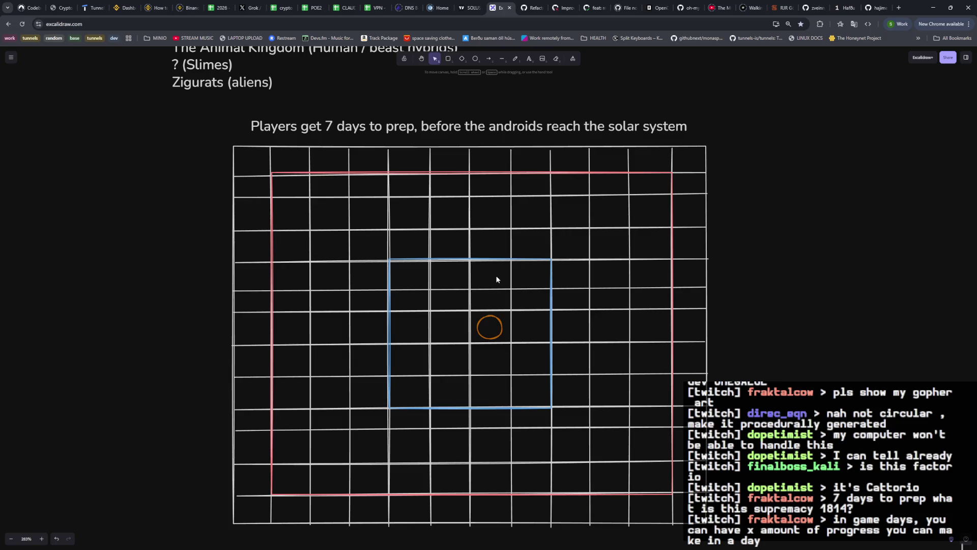
Switch to freehand drawing in green and place a small green dot on the grid map.
{"action": "left_click", "coordinate": [516, 58]}
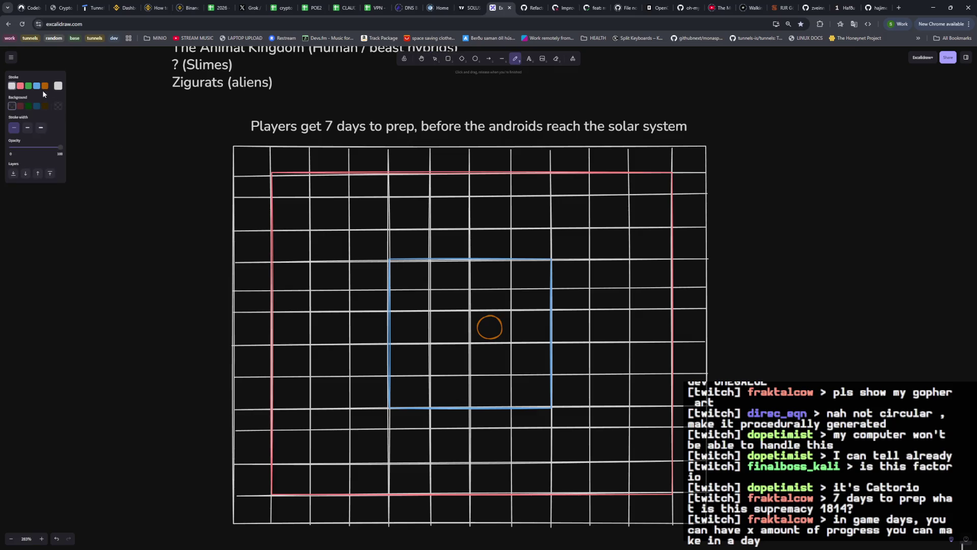
{"action": "left_click", "coordinate": [28, 86]}
{"action": "left_click", "coordinate": [520, 280]}
{"action": "scroll", "coordinate": [492, 291], "scroll_direction": "up", "scroll_amount": 3}
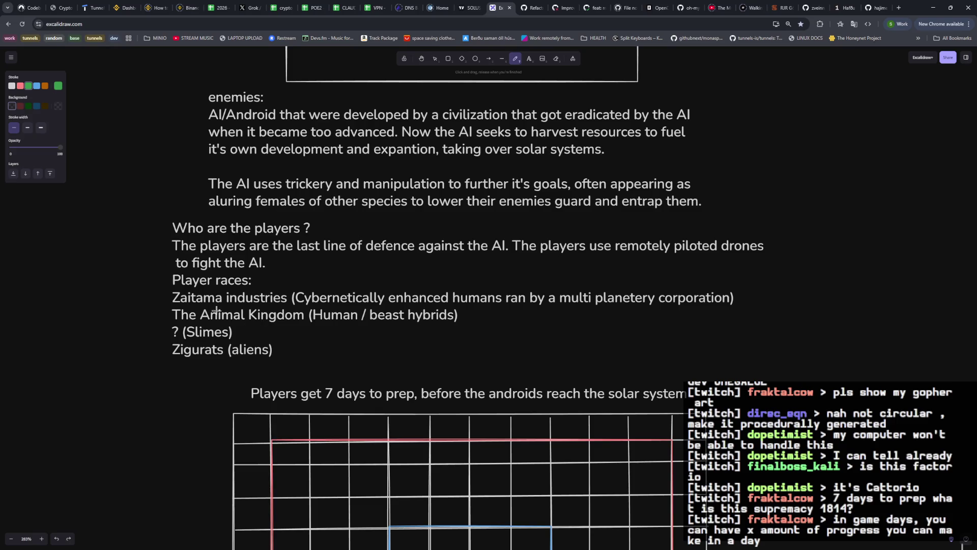
{"action": "scroll", "coordinate": [237, 321], "scroll_direction": "down", "scroll_amount": 1}
{"action": "scroll", "coordinate": [196, 241], "scroll_direction": "down", "scroll_amount": 1}
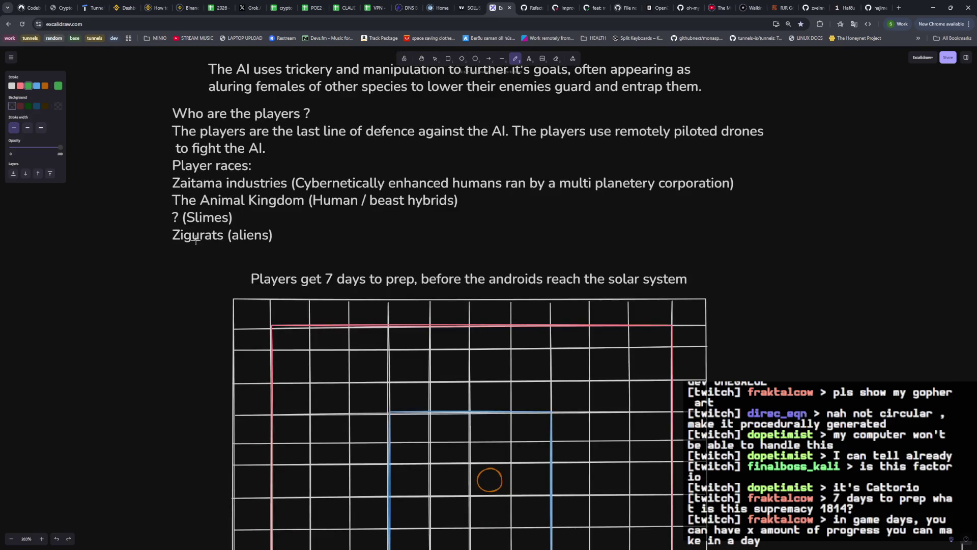
{"action": "scroll", "coordinate": [227, 259], "scroll_direction": "down", "scroll_amount": 1}
{"action": "scroll", "coordinate": [401, 315], "scroll_direction": "down", "scroll_amount": 1}
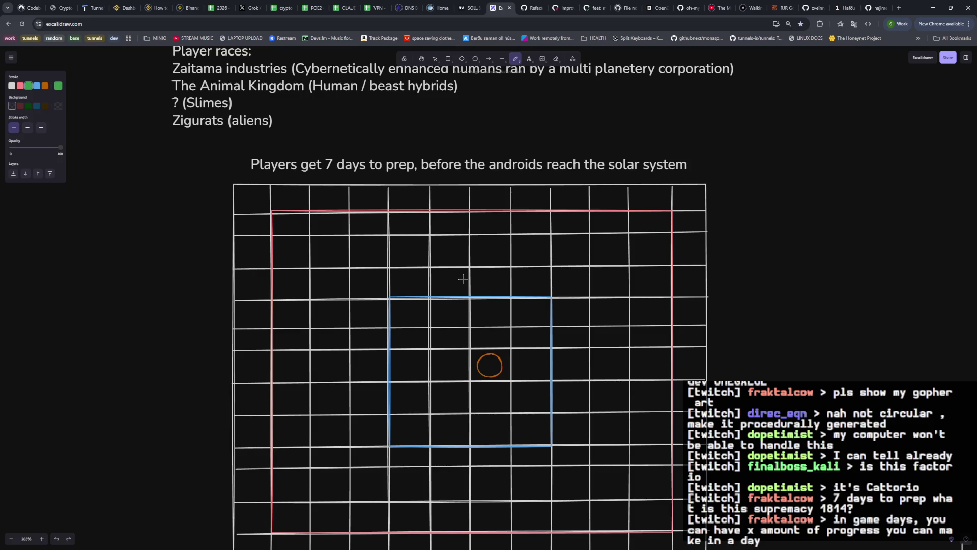
{"action": "scroll", "coordinate": [463, 279], "scroll_direction": "down", "scroll_amount": 1}
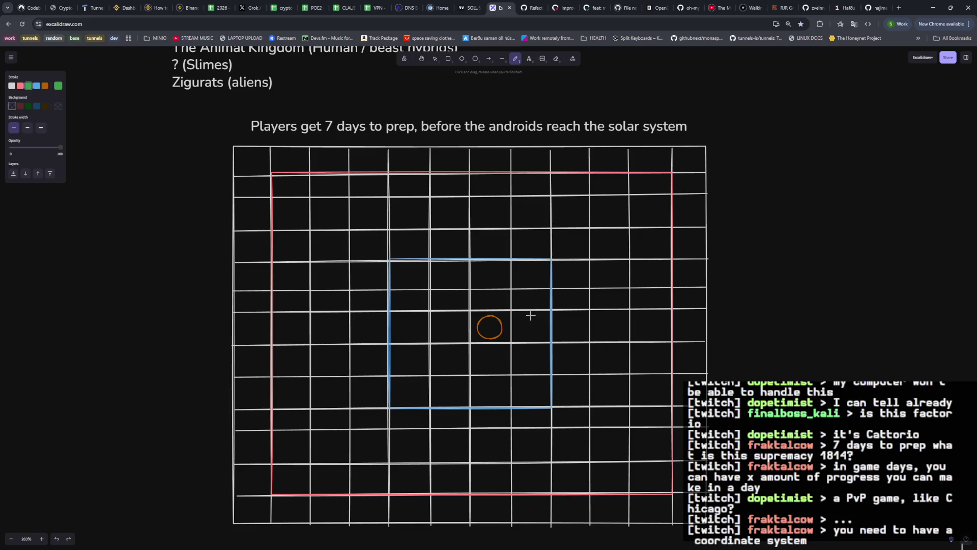
{"action": "scroll", "coordinate": [531, 315], "scroll_direction": "right", "scroll_amount": 2}
{"action": "scroll", "coordinate": [530, 315], "scroll_direction": "right", "scroll_amount": 3}
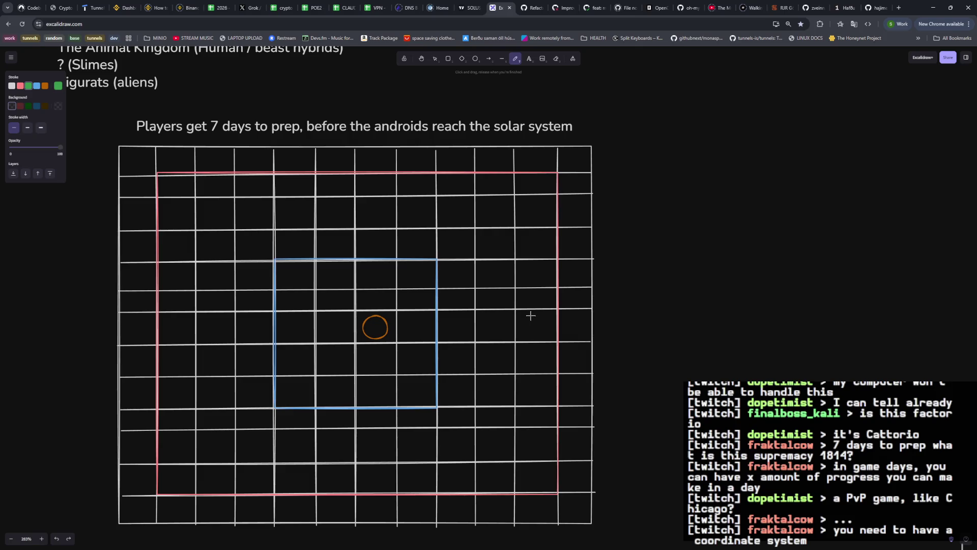
{"action": "scroll", "coordinate": [530, 314], "scroll_direction": "left", "scroll_amount": 2}
{"action": "scroll", "coordinate": [530, 315], "scroll_direction": "left", "scroll_amount": 2}
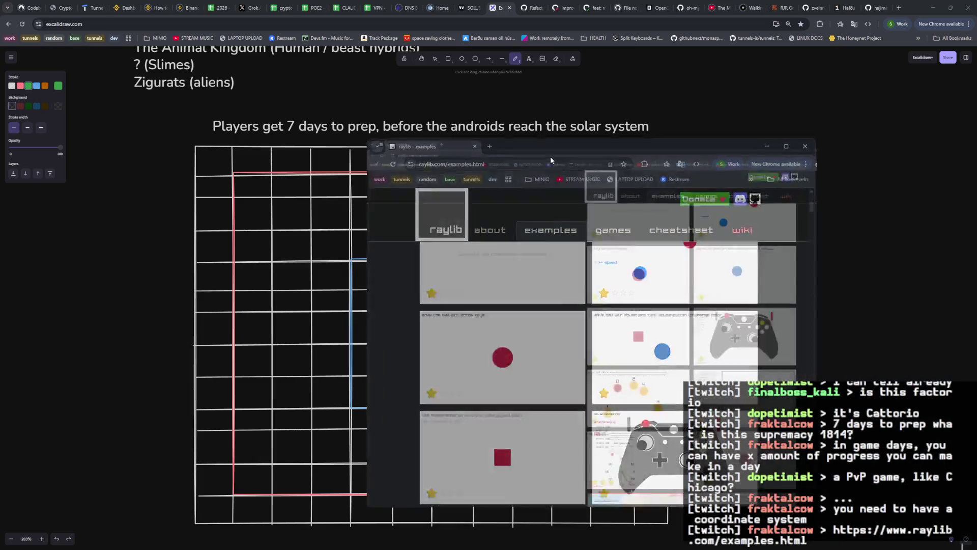
Bring the raylib examples page up full screen from its Chrome window.
{"action": "double_click", "coordinate": [551, 156]}
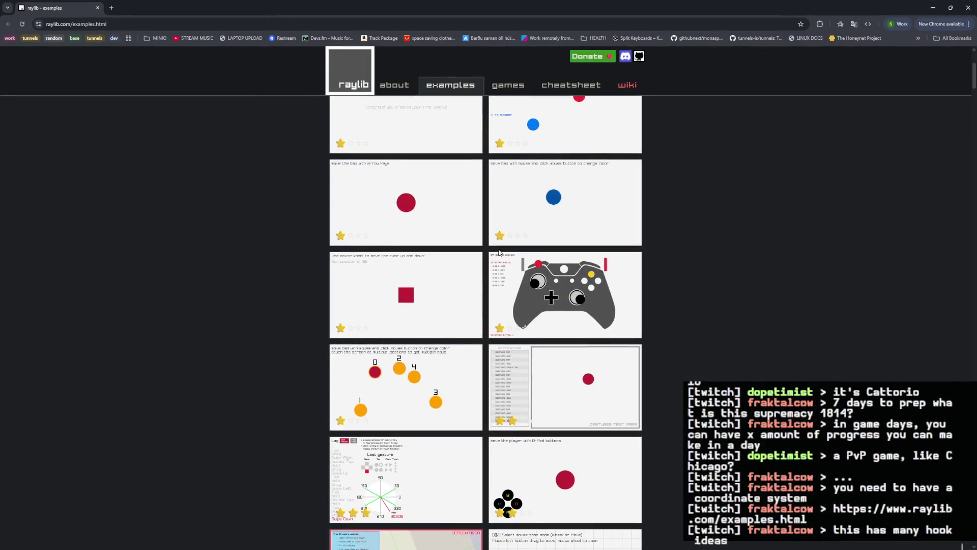
{"action": "scroll", "coordinate": [500, 267], "scroll_direction": "down", "scroll_amount": 2}
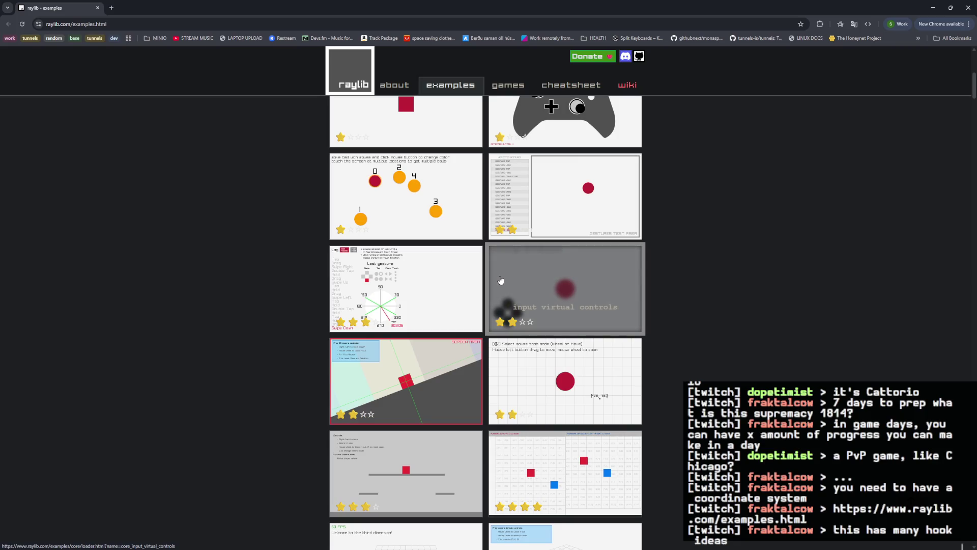
{"action": "scroll", "coordinate": [499, 280], "scroll_direction": "down", "scroll_amount": 2}
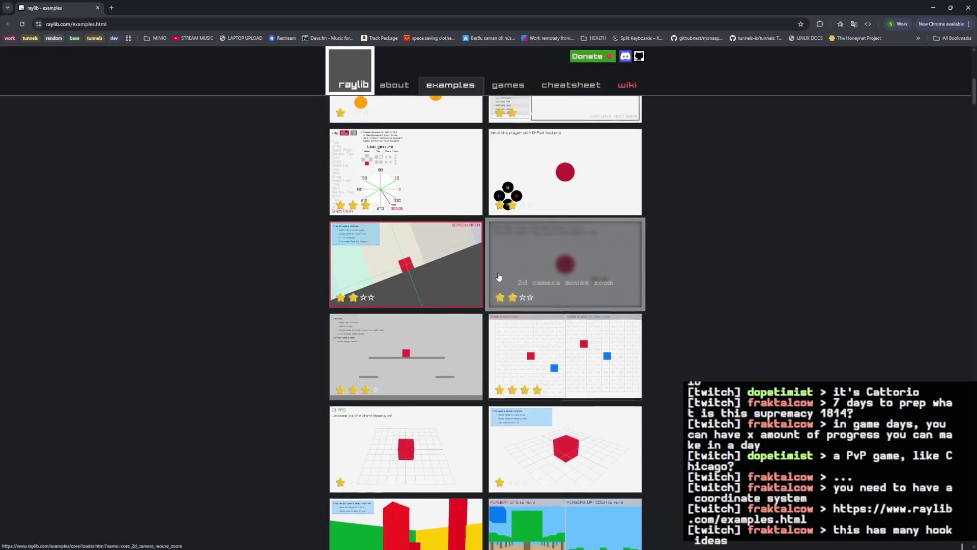
{"action": "scroll", "coordinate": [498, 277], "scroll_direction": "down", "scroll_amount": 2}
{"action": "scroll", "coordinate": [497, 277], "scroll_direction": "down", "scroll_amount": 1}
{"action": "scroll", "coordinate": [497, 277], "scroll_direction": "down", "scroll_amount": 1}
{"action": "scroll", "coordinate": [498, 277], "scroll_direction": "down", "scroll_amount": 1}
{"action": "scroll", "coordinate": [498, 278], "scroll_direction": "down", "scroll_amount": 1}
{"action": "scroll", "coordinate": [284, 186], "scroll_direction": "down", "scroll_amount": 2}
Close the raylib examples page and return to the Excalidraw board.
{"action": "left_click", "coordinate": [98, 8]}
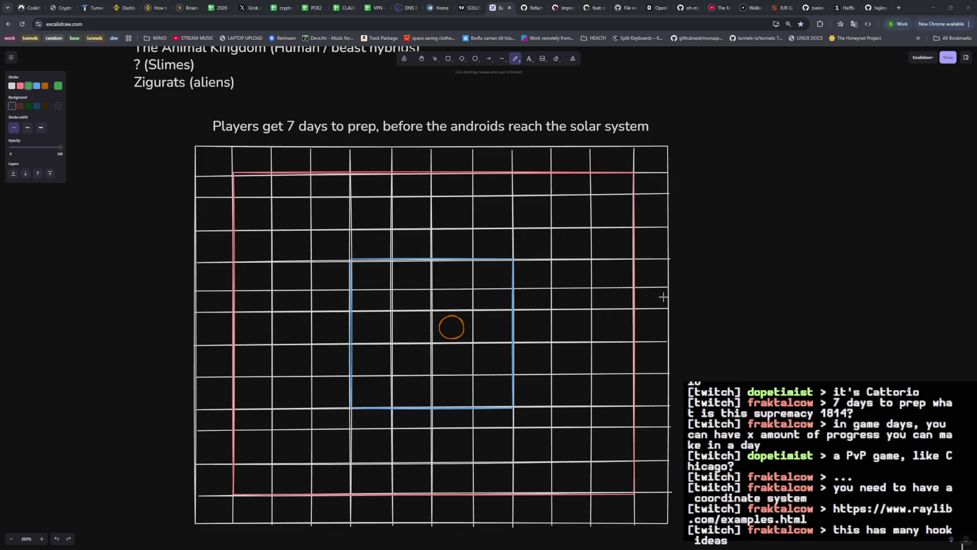
Place another small green dot on the grid map.
{"action": "left_click", "coordinate": [778, 307]}
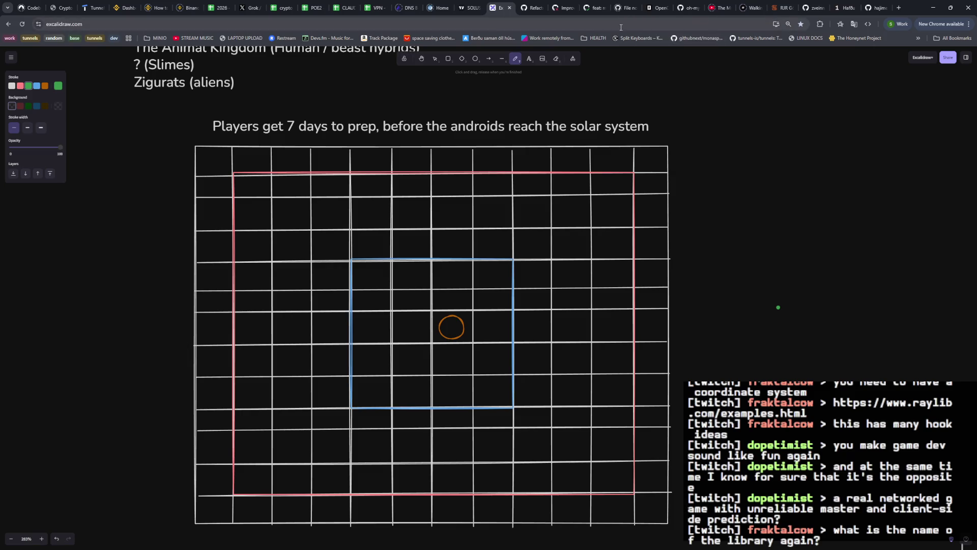
Glance at the ebiten repository page and its address, then return to the design board.
{"action": "left_click", "coordinate": [879, 8]}
{"action": "key", "text": "ctrl+l"}
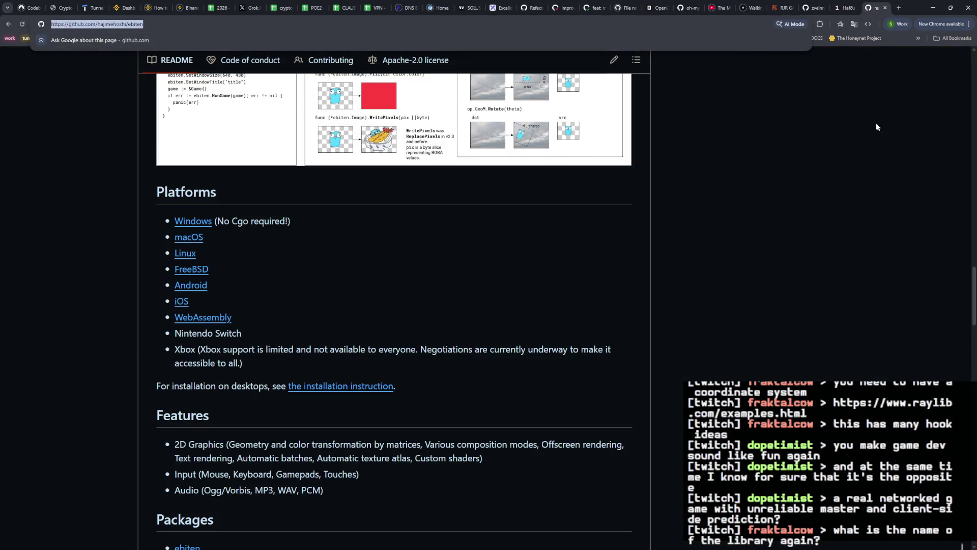
{"action": "key", "text": "Escape"}
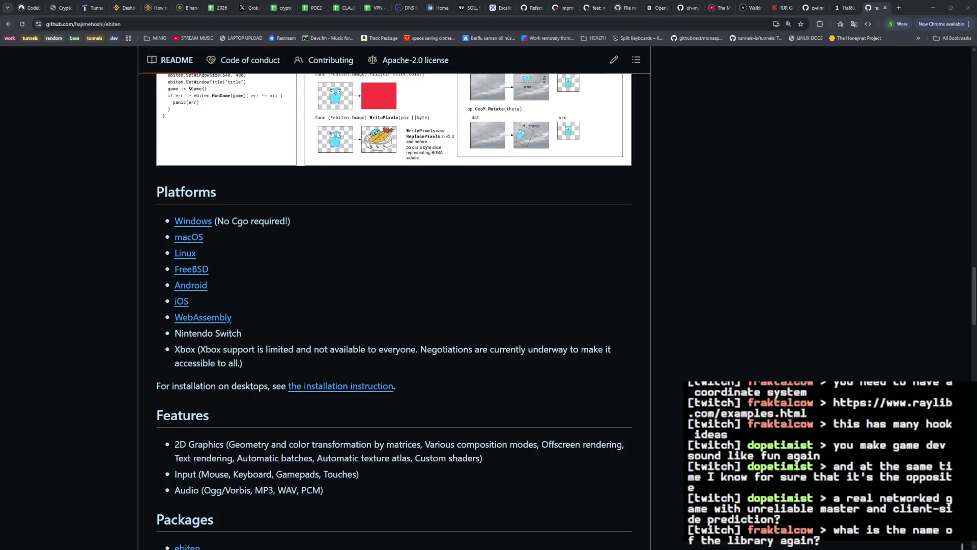
{"action": "scroll", "coordinate": [734, 257], "scroll_direction": "up", "scroll_amount": 3}
{"action": "scroll", "coordinate": [738, 260], "scroll_direction": "up", "scroll_amount": 4}
{"action": "scroll", "coordinate": [739, 270], "scroll_direction": "up", "scroll_amount": 5}
{"action": "scroll", "coordinate": [738, 269], "scroll_direction": "up", "scroll_amount": 1}
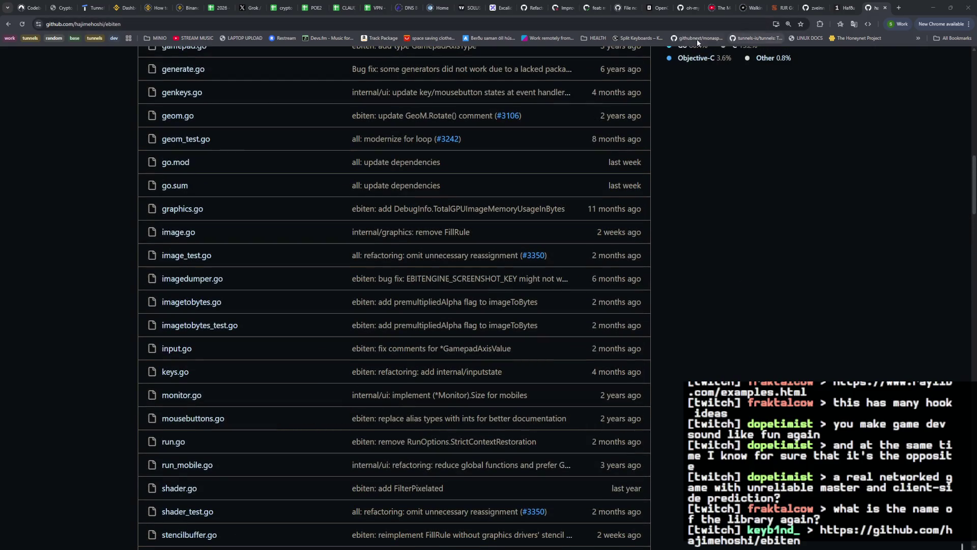
{"action": "left_click", "coordinate": [497, 8]}
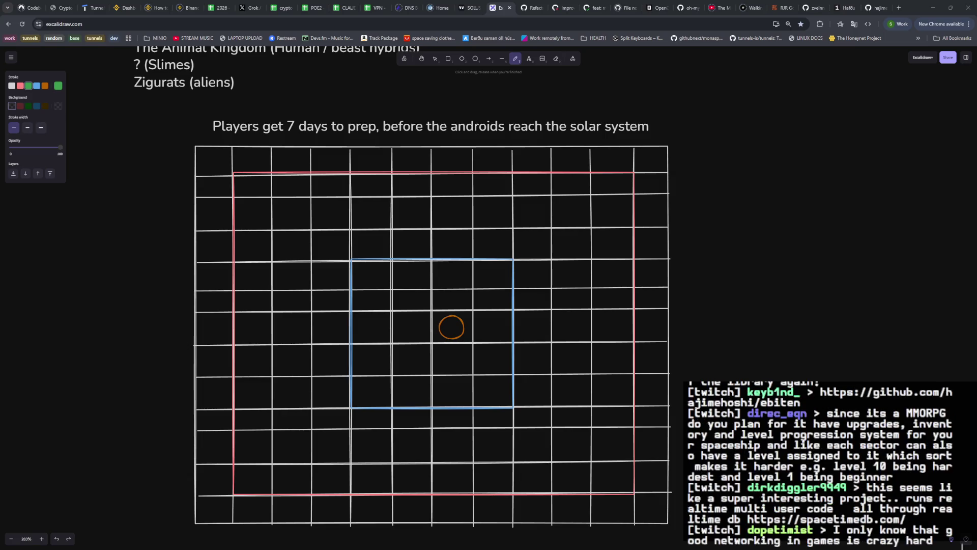
Open the SpacetimeDB website in a new window, then close it to return to the board.
{"action": "left_click", "coordinate": [825, 519]}
{"action": "scroll", "coordinate": [525, 255], "scroll_direction": "down", "scroll_amount": 1}
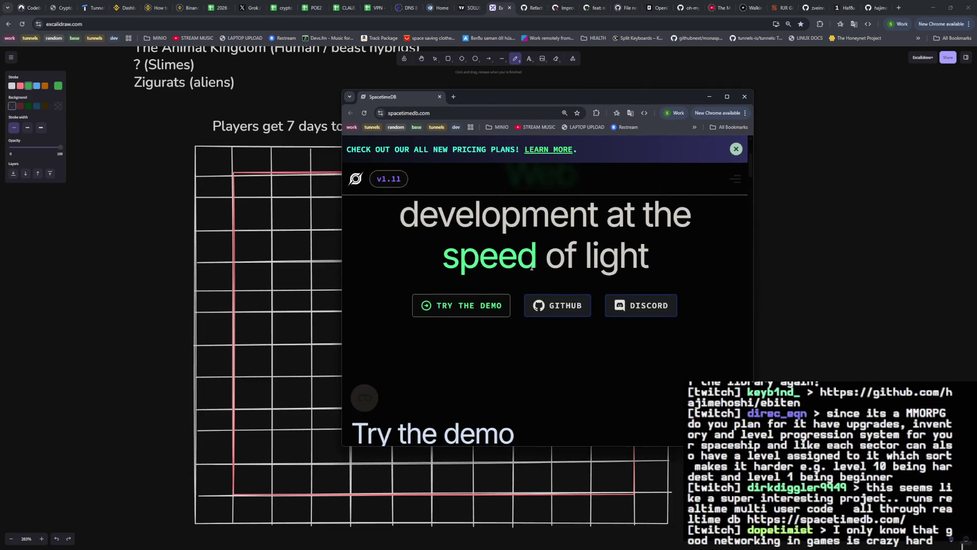
{"action": "scroll", "coordinate": [527, 260], "scroll_direction": "down", "scroll_amount": 3}
{"action": "scroll", "coordinate": [529, 267], "scroll_direction": "up", "scroll_amount": 2}
{"action": "scroll", "coordinate": [528, 264], "scroll_direction": "down", "scroll_amount": 2}
{"action": "scroll", "coordinate": [528, 262], "scroll_direction": "down", "scroll_amount": 1}
{"action": "scroll", "coordinate": [529, 263], "scroll_direction": "down", "scroll_amount": 1}
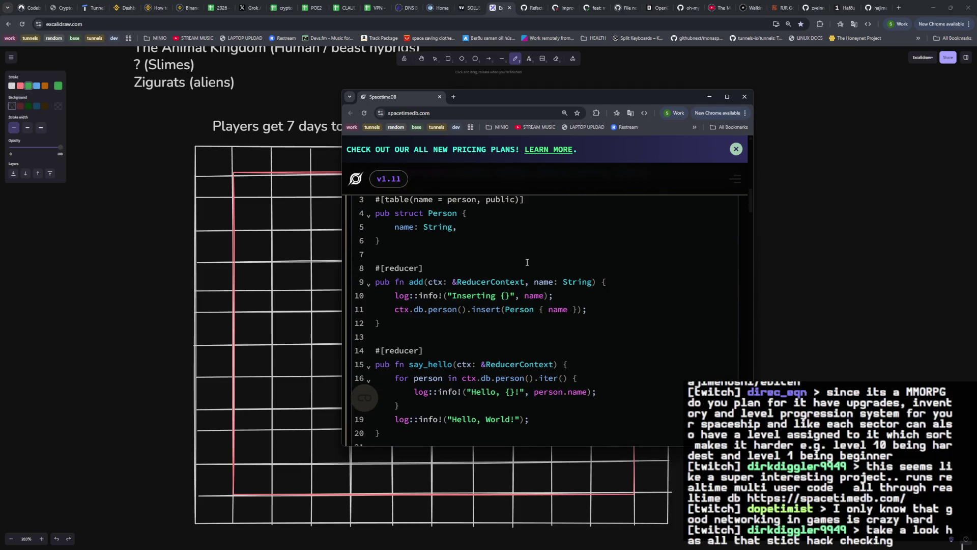
{"action": "scroll", "coordinate": [527, 262], "scroll_direction": "down", "scroll_amount": 3}
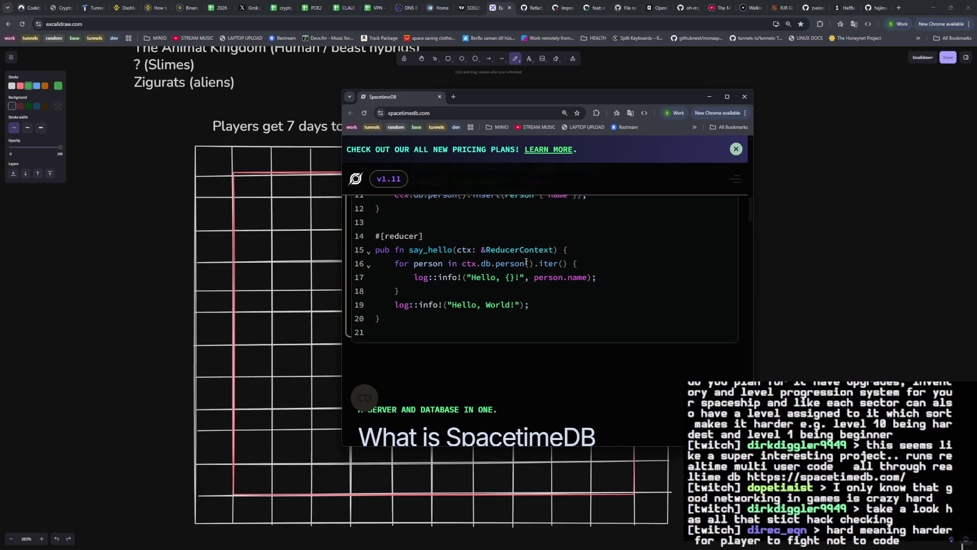
{"action": "scroll", "coordinate": [526, 261], "scroll_direction": "down", "scroll_amount": 5}
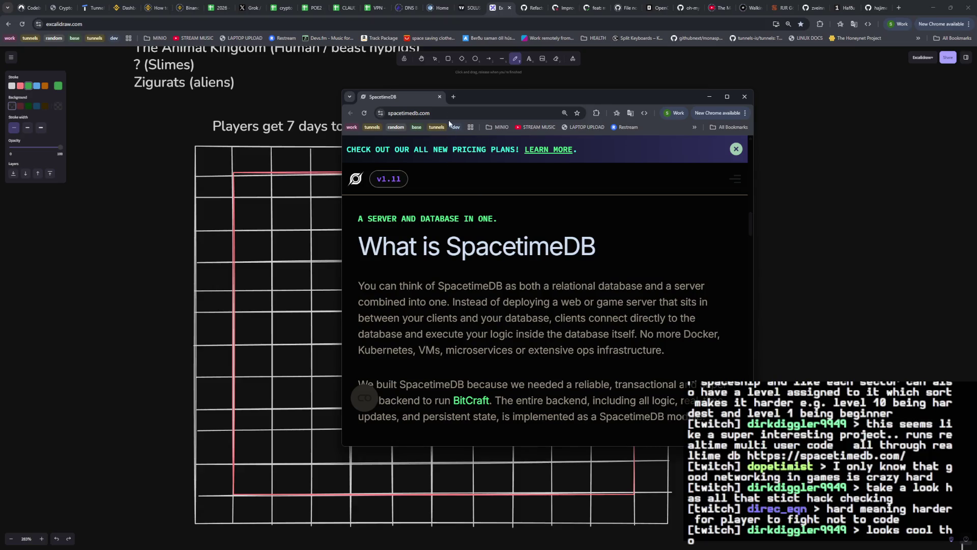
{"action": "left_click", "coordinate": [438, 97]}
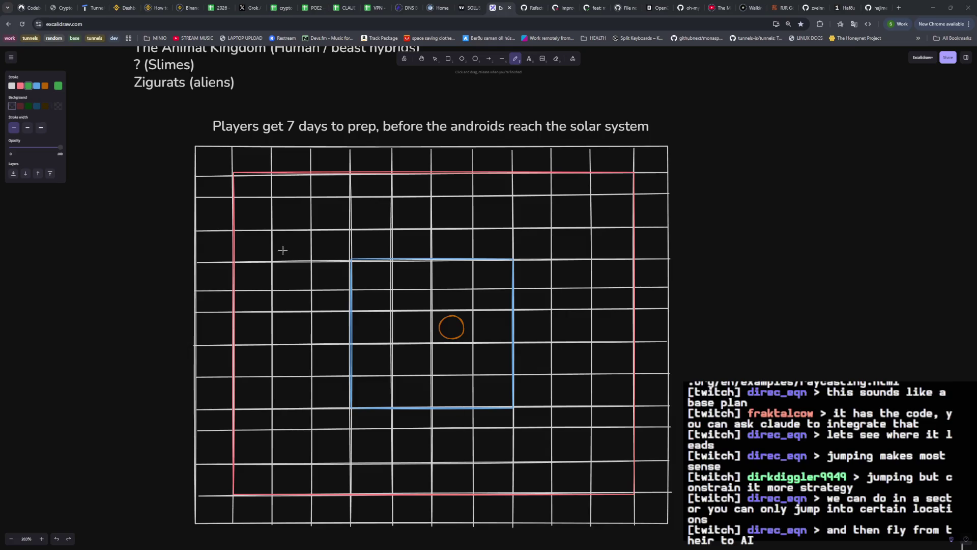
Add a white two-line text note right of the map with the jump rules about non-AI sectors and beacons.
{"action": "left_click", "coordinate": [11, 84]}
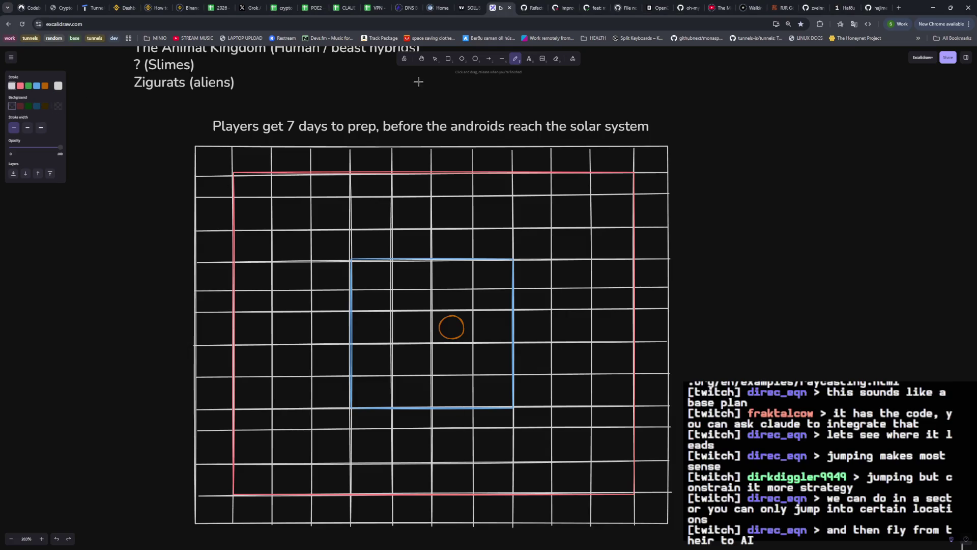
{"action": "left_click", "coordinate": [529, 59]}
{"action": "left_click", "coordinate": [691, 153]}
{"action": "type", "text": "players can jump to any sector not controled by AI using jump beavor"}
{"action": "key", "text": "BackSpace"}
{"action": "key", "text": "BackSpace"}
{"action": "key", "text": "BackSpace"}
{"action": "type", "text": "cons"}
{"action": "key", "text": "Return"}
{"action": "type", "text": "-"}
{"action": "key", "text": "Up"}
{"action": "key", "text": "Left"}
{"action": "type", "text": "-"}
{"action": "key", "text": "Down"}
{"action": "type", "text": "jump beacons"}
{"action": "scroll", "coordinate": [726, 238], "scroll_direction": "right", "scroll_amount": 2}
{"action": "scroll", "coordinate": [726, 242], "scroll_direction": "right", "scroll_amount": 2}
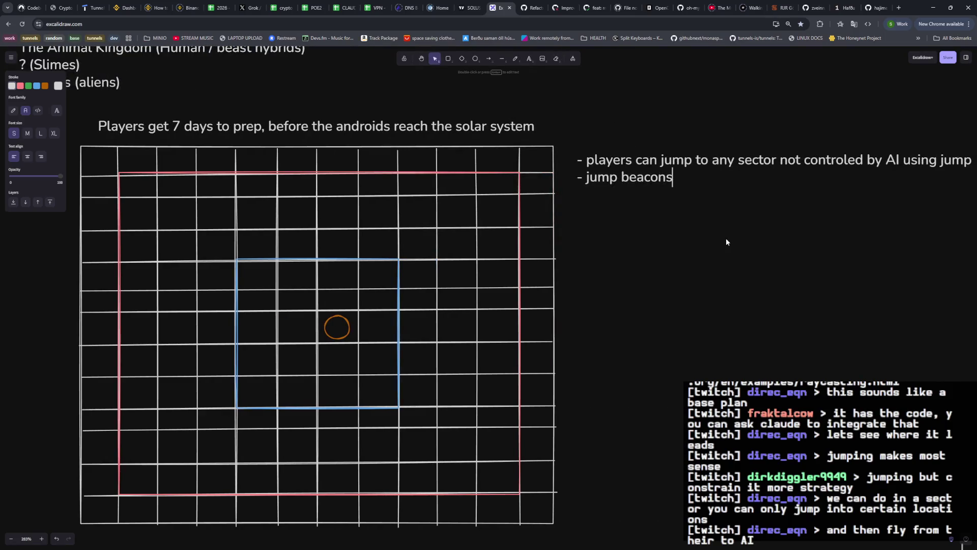
{"action": "type", "text": " respawn"}
{"action": "type", "text": " after"}
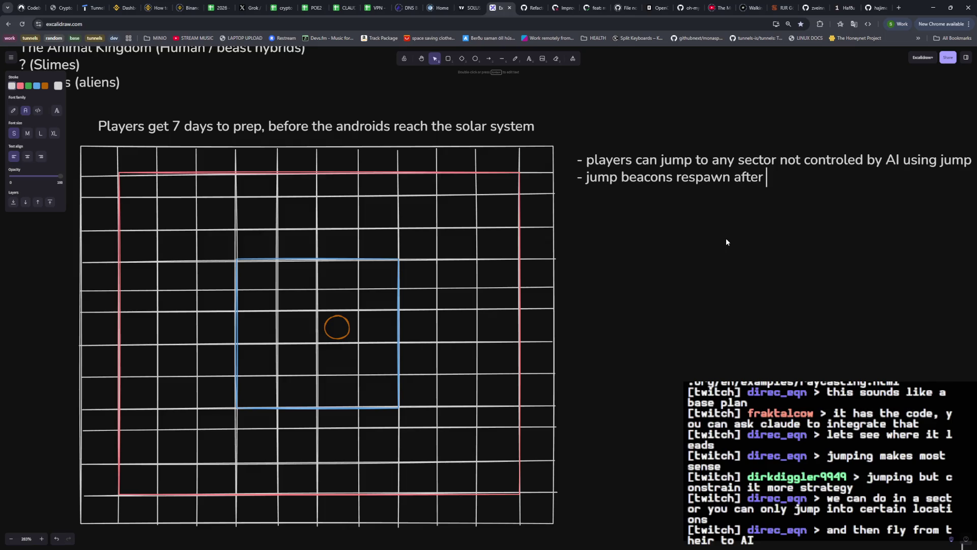
{"action": "type", "text": " 10 minutes of players controlling the sector"}
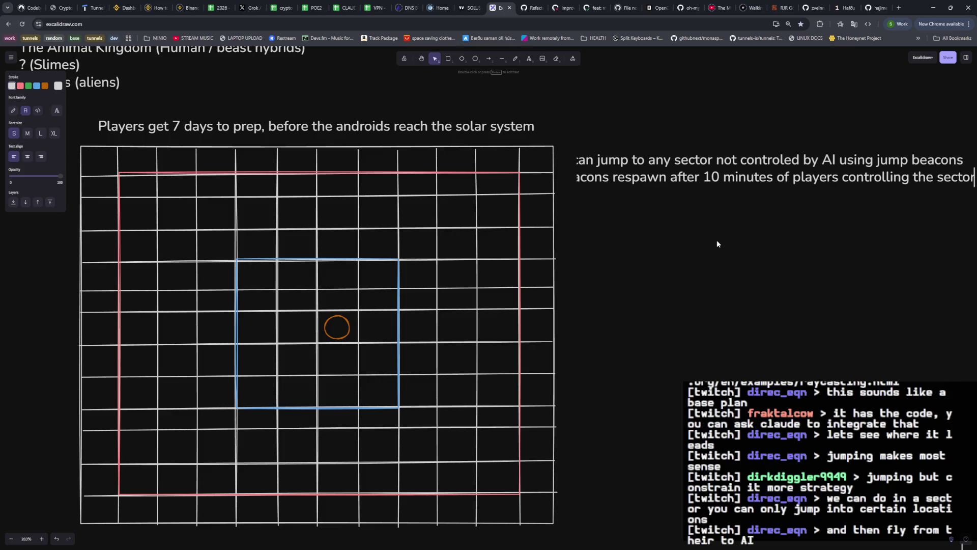
Move the two-line jump-rule notes left, nearer the map.
{"action": "left_click", "coordinate": [732, 267]}
{"action": "left_click", "coordinate": [717, 173]}
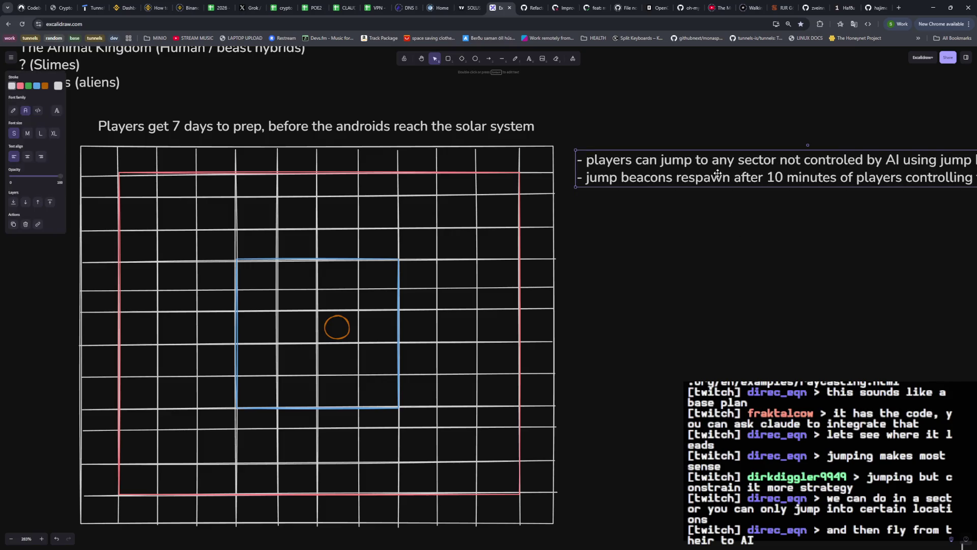
{"action": "mouse_move", "coordinate": [649, 153]}
{"action": "left_mouse_down"}
{"action": "mouse_move", "coordinate": [630, 166]}
{"action": "mouse_move", "coordinate": [656, 183]}
{"action": "left_mouse_up"}
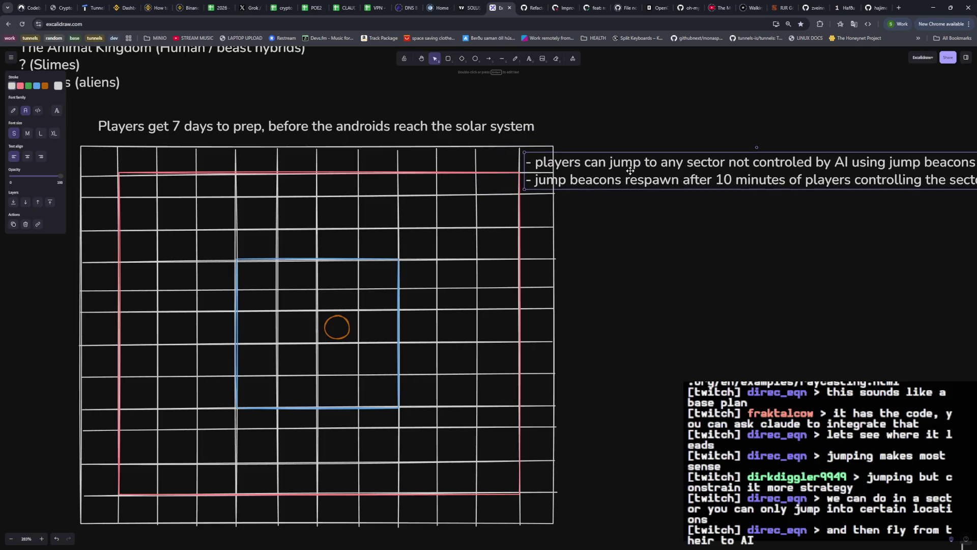
Shorten the second rule so it ends at 'respawn after 10 minutes', dropping the trailing condition.
{"action": "double_click", "coordinate": [670, 180]}
{"action": "left_click", "coordinate": [764, 183]}
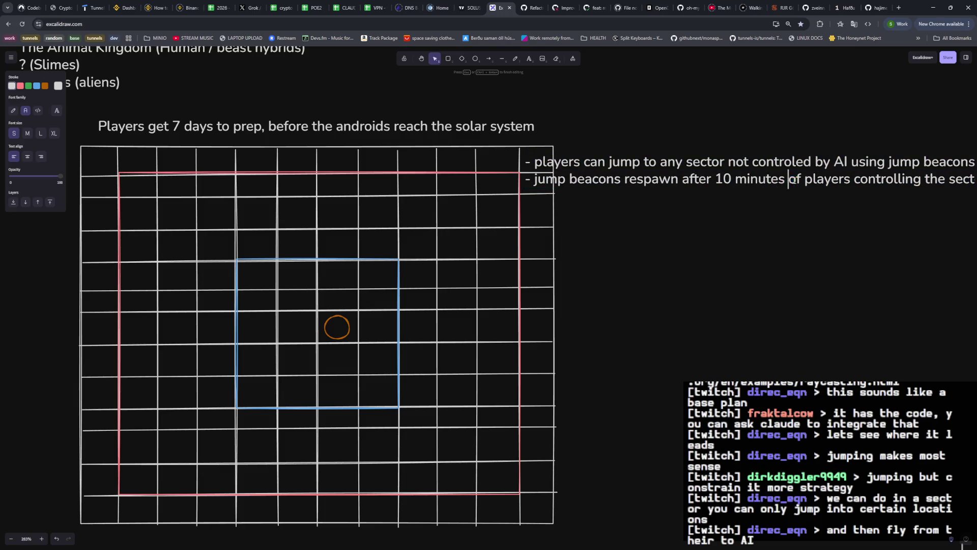
{"action": "left_click_drag", "start_coordinate": [789, 181], "coordinate": [975, 180]}
{"action": "key", "text": "BackSpace"}
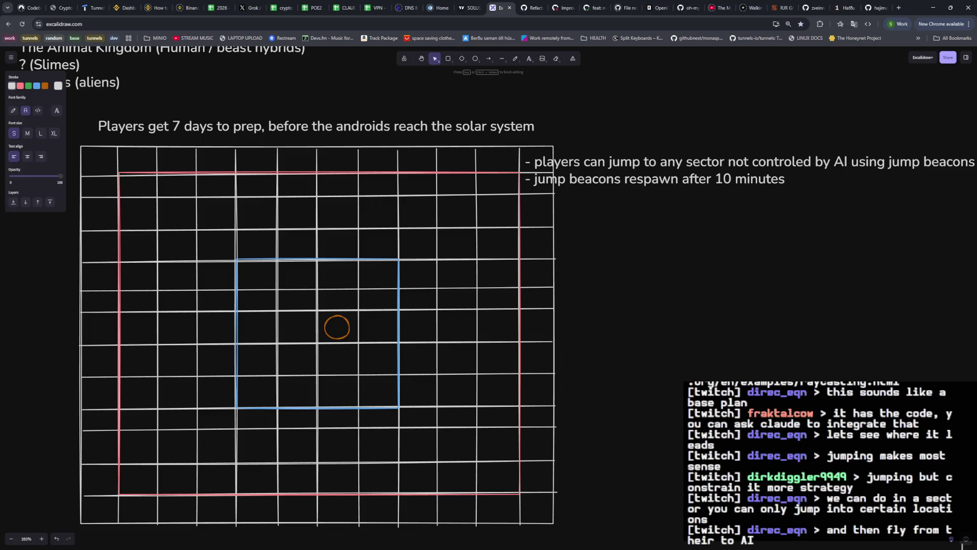
{"action": "left_click", "coordinate": [687, 172]}
{"action": "double_click", "coordinate": [718, 163]}
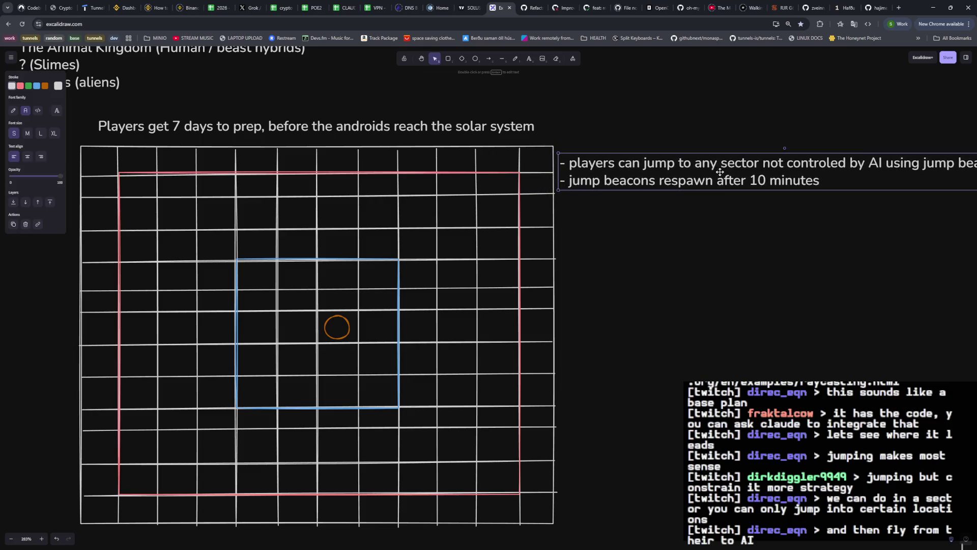
Delete the first jump rule line and start a fresh first line in its place.
{"action": "key", "text": "ctrl+a"}
{"action": "left_click", "coordinate": [789, 172]}
{"action": "triple_click", "coordinate": [718, 163]}
{"action": "key", "text": "BackSpace"}
{"action": "type", "text": "- pl"}
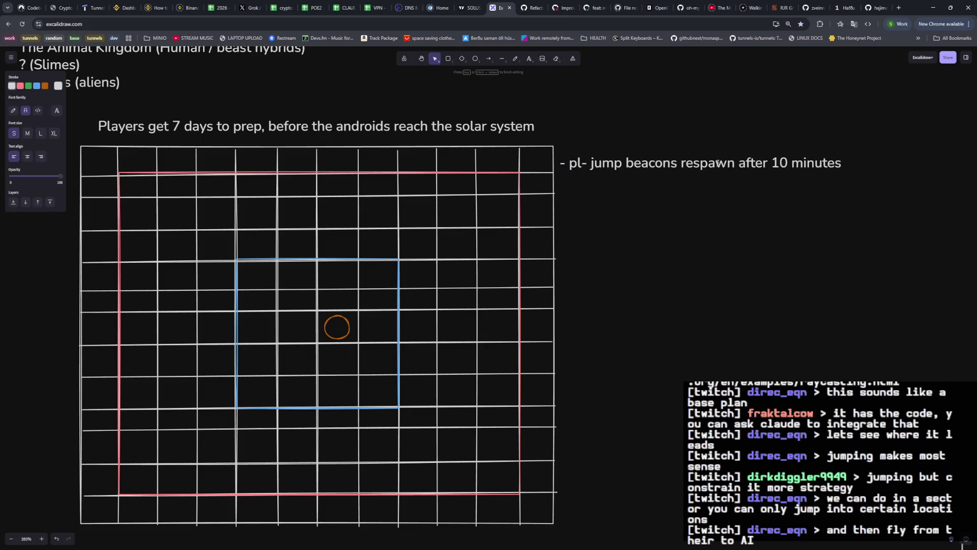
{"action": "key", "text": "Return"}
{"action": "key", "text": "Up"}
{"action": "key", "text": "Right"}
{"action": "key", "text": "Right"}
{"action": "key", "text": "Right"}
{"action": "key", "text": "Right"}
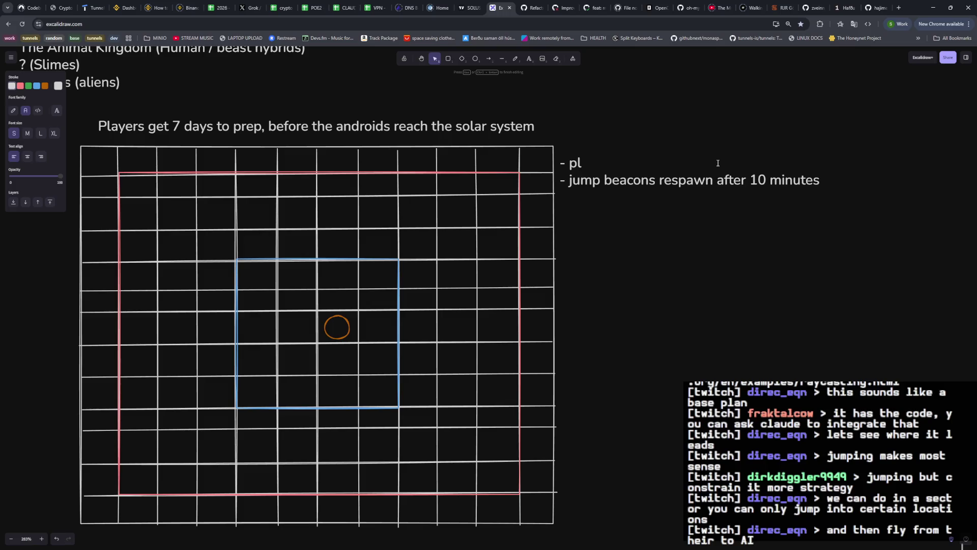
{"action": "type", "text": "ay"}
Reword the first rule to 'players can jump to any player controlled/neutral sector'.
{"action": "key", "text": "BackSpace"}
{"action": "key", "text": "BackSpace"}
{"action": "key", "text": "BackSpace"}
{"action": "key", "text": "BackSpace"}
{"action": "type", "text": "can jump to any player controll"}
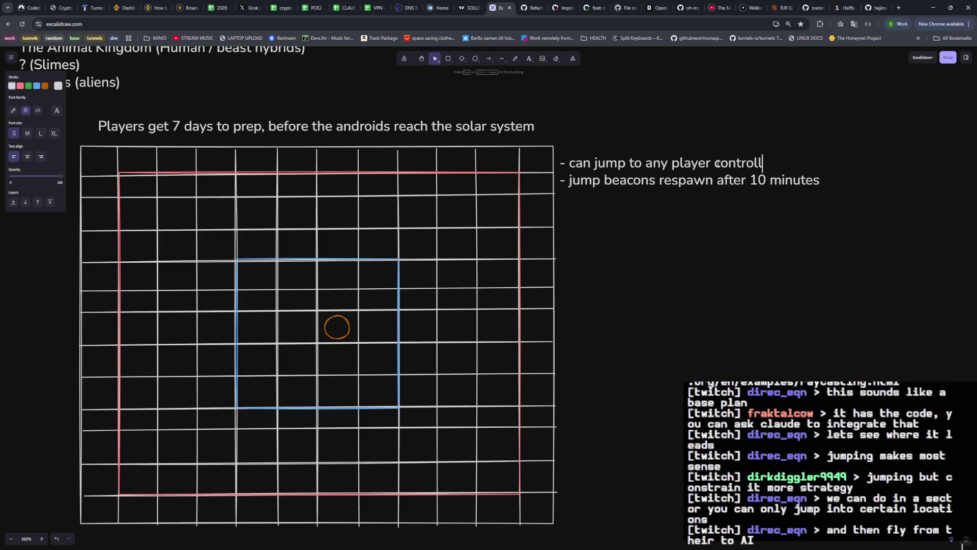
{"action": "type", "text": "ed/"}
{"action": "key", "text": "BackSpace"}
{"action": "key", "text": "BackSpace"}
{"action": "key", "text": "BackSpace"}
{"action": "type", "text": "ed/neutral seco"}
{"action": "key", "text": "BackSpace"}
{"action": "type", "text": "tor"}
{"action": "key", "text": "Escape"}
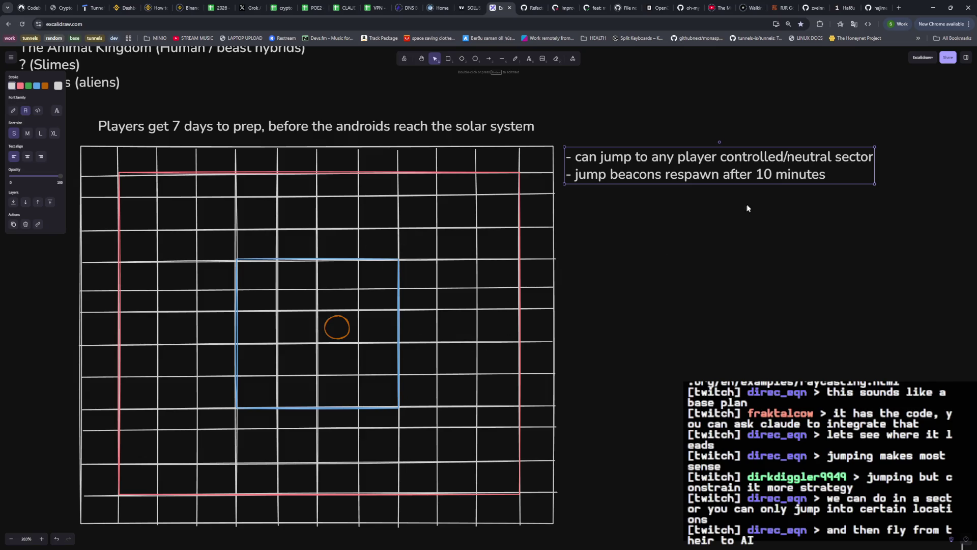
{"action": "double_click", "coordinate": [780, 176]}
{"action": "key", "text": "Right"}
{"action": "key", "text": "Right"}
{"action": "key", "text": "Right"}
{"action": "key", "text": "Right"}
{"action": "key", "text": "Right"}
{"action": "key", "text": "Right"}
{"action": "key", "text": "Right"}
{"action": "key", "text": "Right"}
{"action": "key", "text": "Right"}
{"action": "key", "text": "Right"}
{"action": "key", "text": "Right"}
{"action": "key", "text": "Right"}
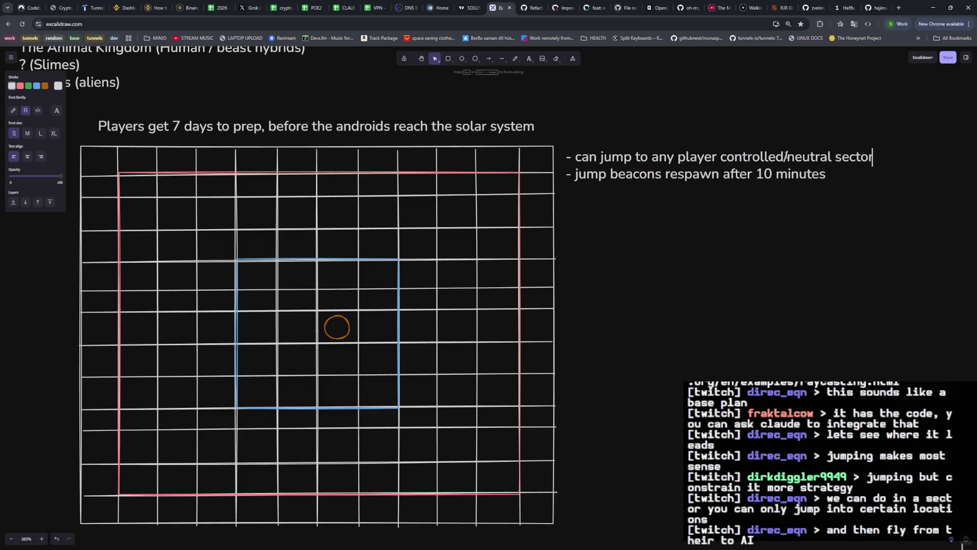
Insert '/under attack' after neutral in rule one and start rule two as '- can not'.
{"action": "key", "text": "Return"}
{"action": "type", "text": "- can jump to"}
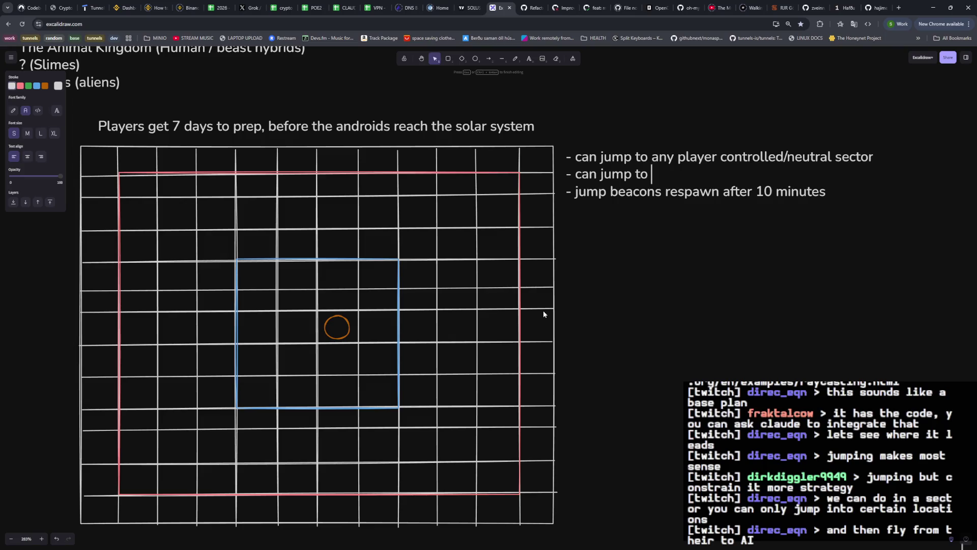
{"action": "key", "text": "Up"}
{"action": "key", "text": "ctrl+Right"}
{"action": "key", "text": "ctrl+Right"}
{"action": "key", "text": "ctrl+Right"}
{"action": "key", "text": "ctrl+Right"}
{"action": "key", "text": "ctrl+Right"}
{"action": "key", "text": "ctrl+Right"}
{"action": "type", "text": "/under attack"}
{"action": "key", "text": "Down"}
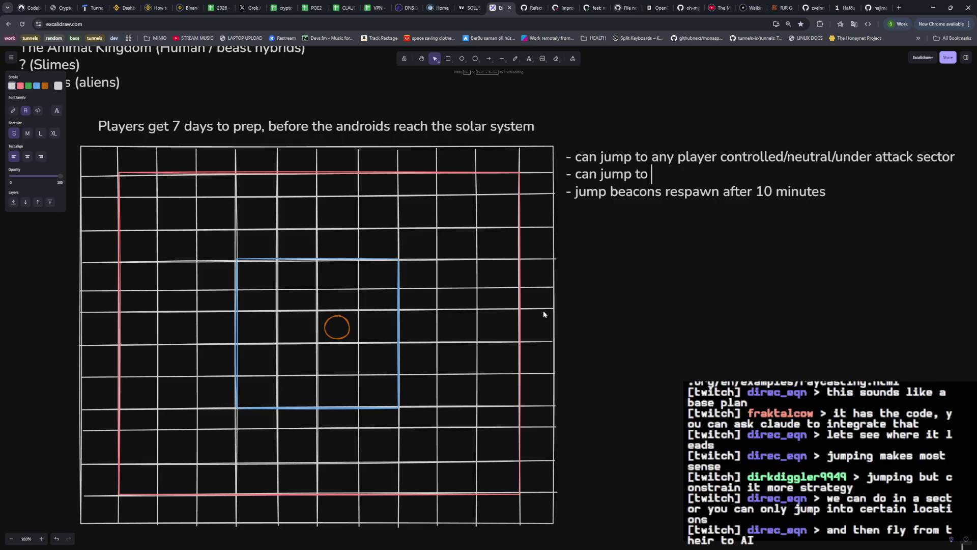
{"action": "key", "text": "ctrl+BackSpace"}
{"action": "key", "text": "ctrl+BackSpace"}
{"action": "type", "text": "not jump to ai controlled sectors"}
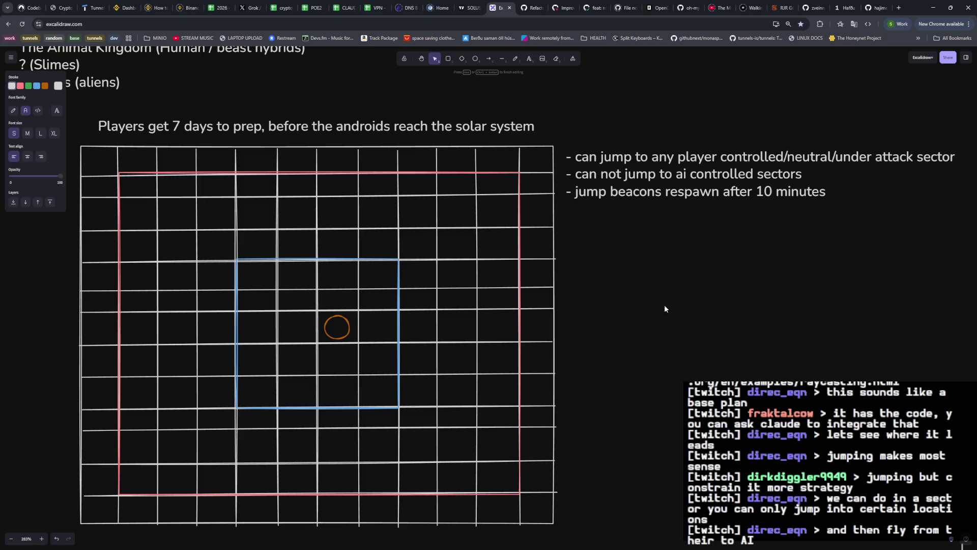
Draw an orange zone box on a grid cell near the right red border.
{"action": "left_click", "coordinate": [700, 275]}
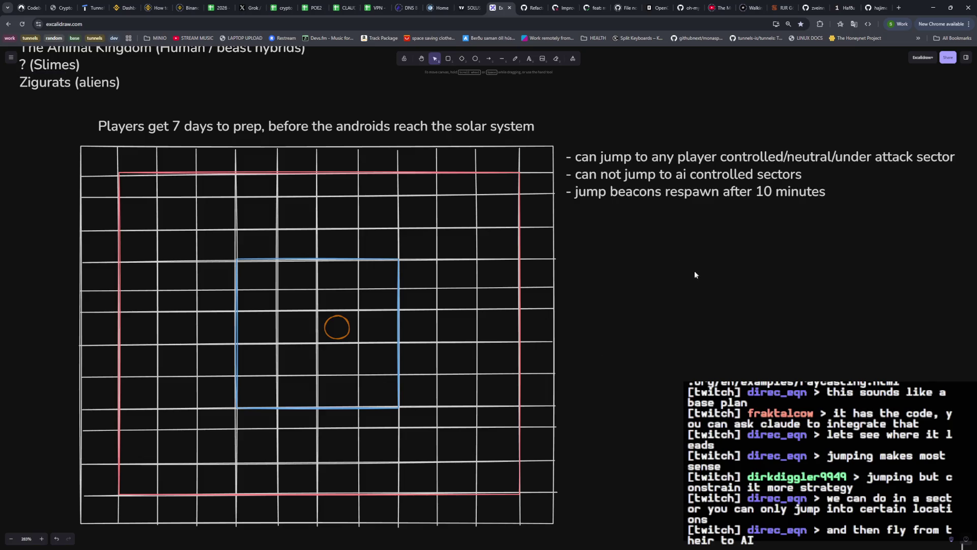
{"action": "left_click", "coordinate": [448, 58]}
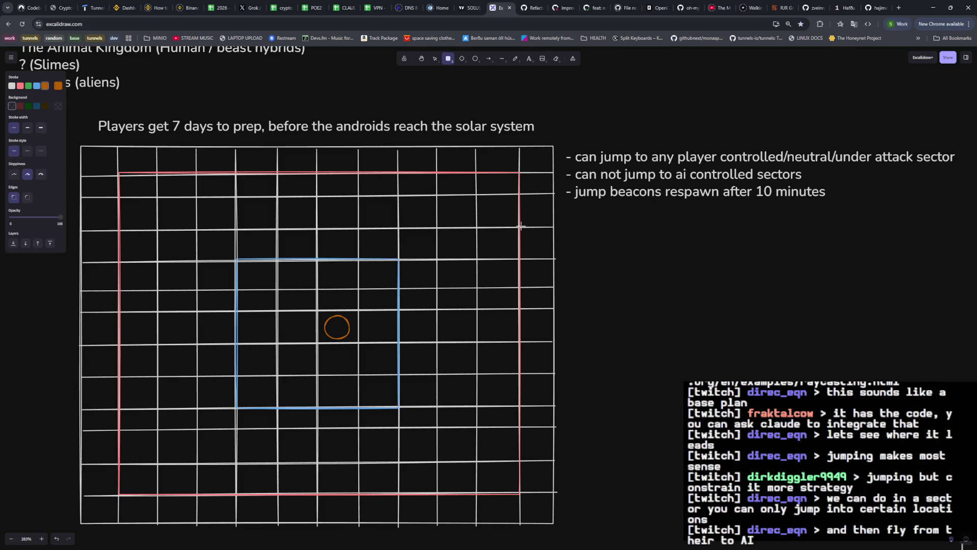
{"action": "left_click_drag", "start_coordinate": [519, 227], "coordinate": [476, 260]}
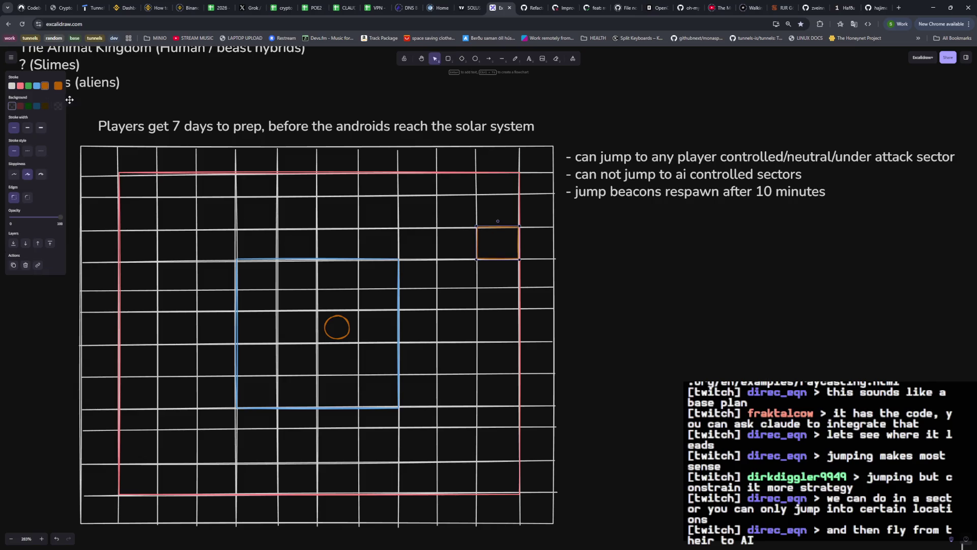
{"action": "left_click", "coordinate": [58, 85]}
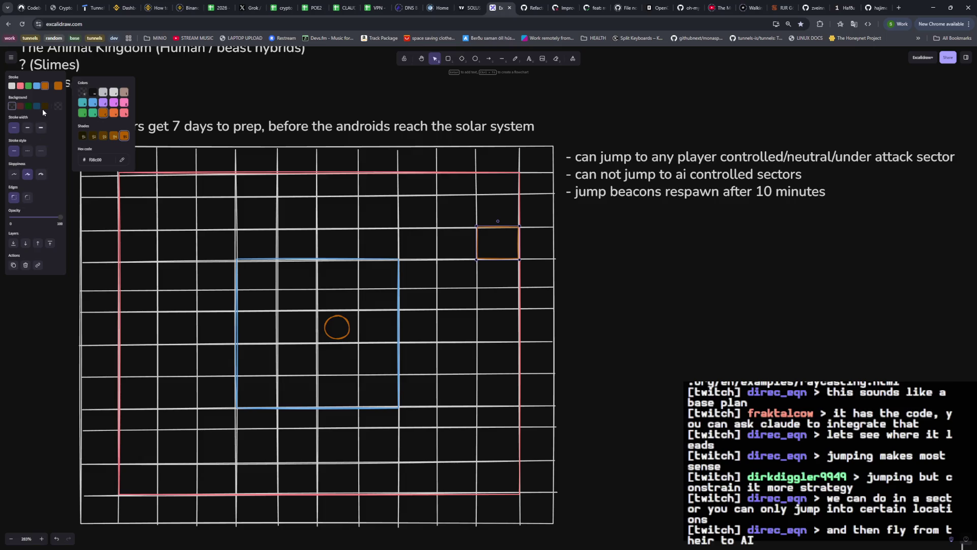
{"action": "left_click", "coordinate": [170, 103]}
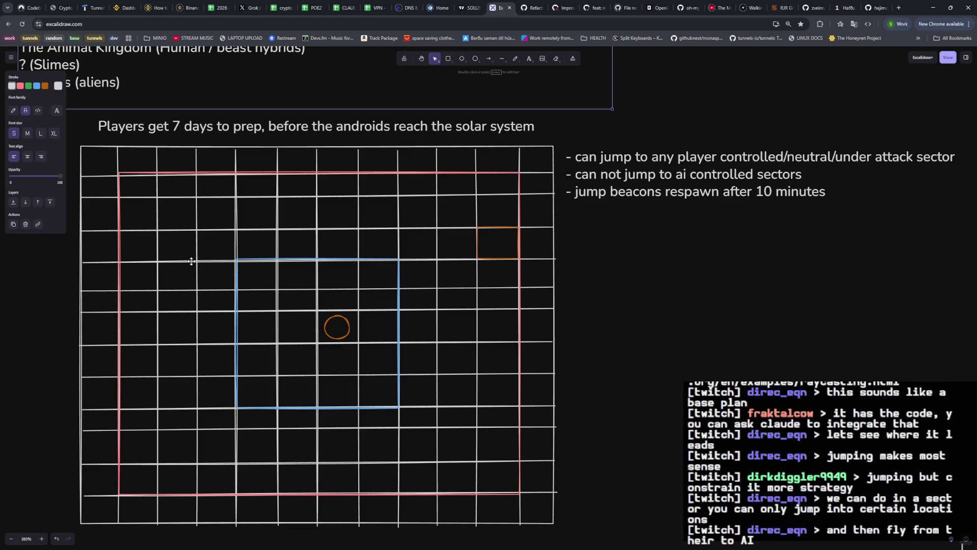
Draw two more orange zone boxes, one on a left-side cell and one near the grid's bottom.
{"action": "left_click", "coordinate": [448, 58]}
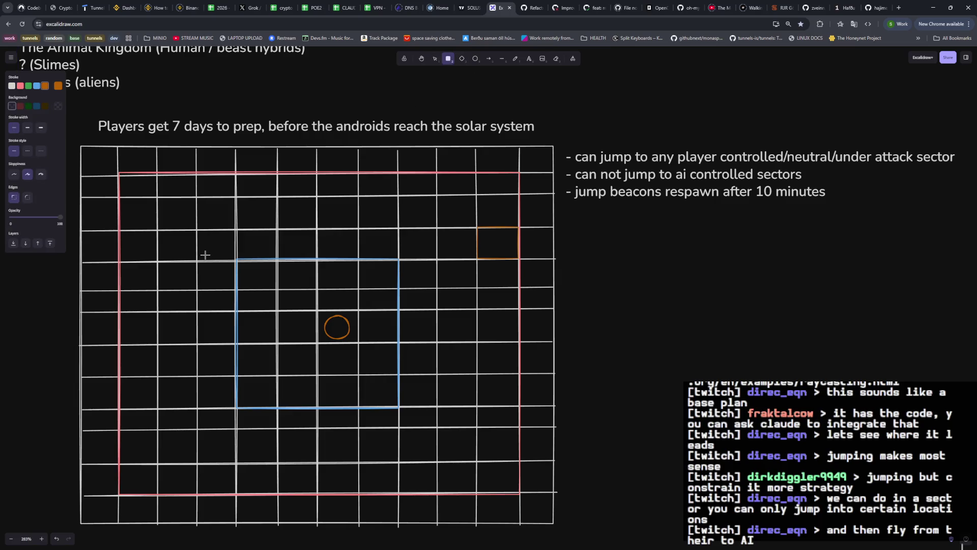
{"action": "left_click_drag", "start_coordinate": [158, 291], "coordinate": [119, 313]}
{"action": "left_click", "coordinate": [448, 58]}
{"action": "left_click_drag", "start_coordinate": [358, 461], "coordinate": [277, 495]}
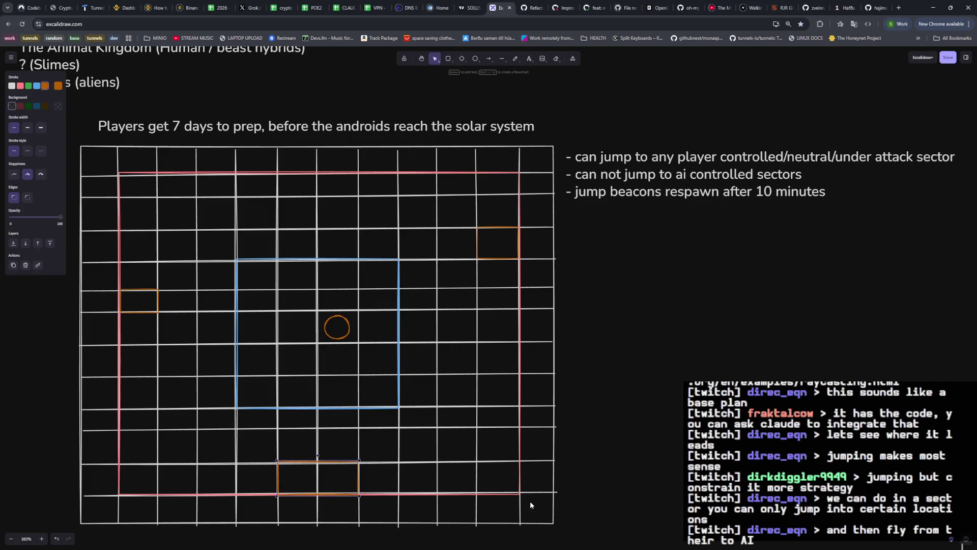
{"action": "key", "text": "Escape"}
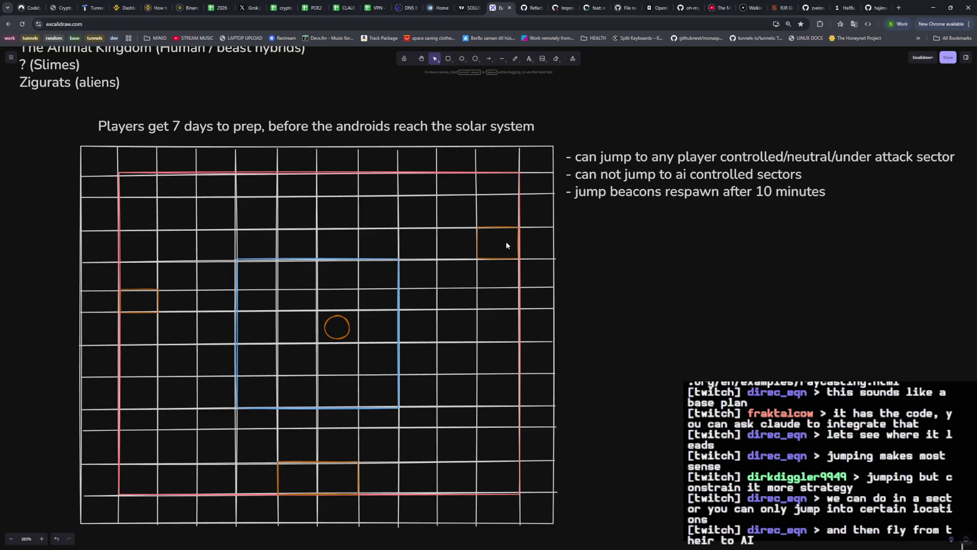
Reopen the jump rules text, add blank lines after the last rule and remove them again.
{"action": "double_click", "coordinate": [662, 195]}
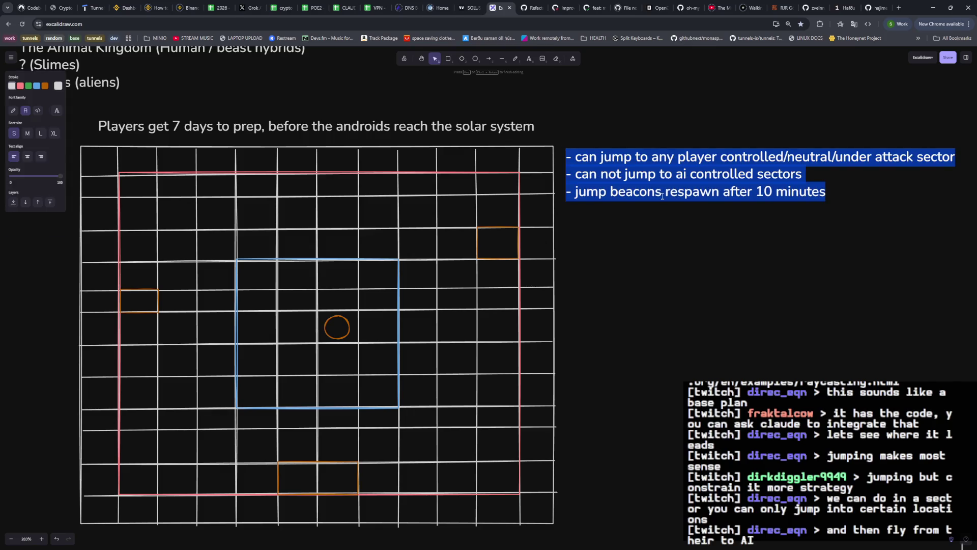
{"action": "key", "text": "Right"}
{"action": "key", "text": "Return"}
{"action": "key", "text": "Return"}
{"action": "key", "text": "Return"}
{"action": "key", "text": "BackSpace"}
{"action": "key", "text": "BackSpace"}
{"action": "key", "text": "BackSpace"}
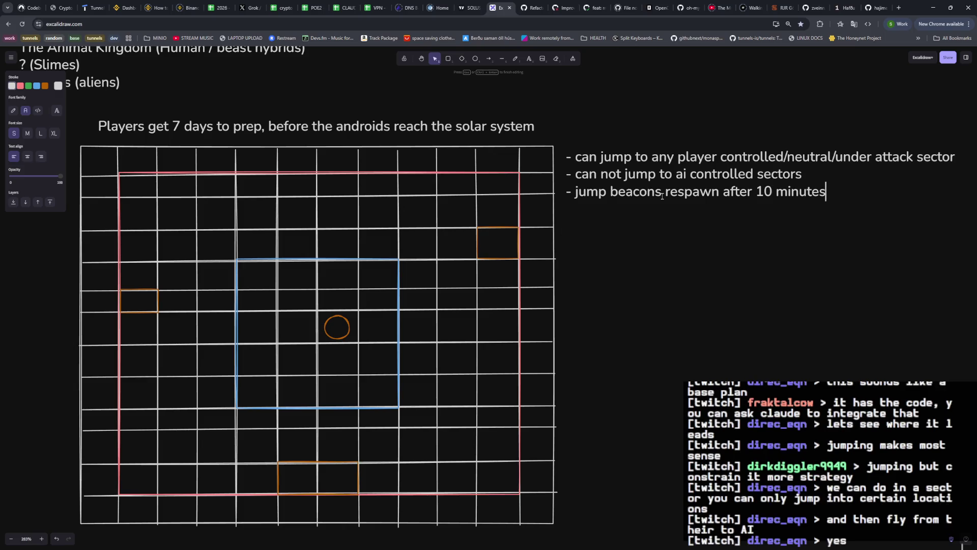
Write a new note below the rules: AI grows stronger and more numerous as it gathers resources.
{"action": "left_click", "coordinate": [528, 58]}
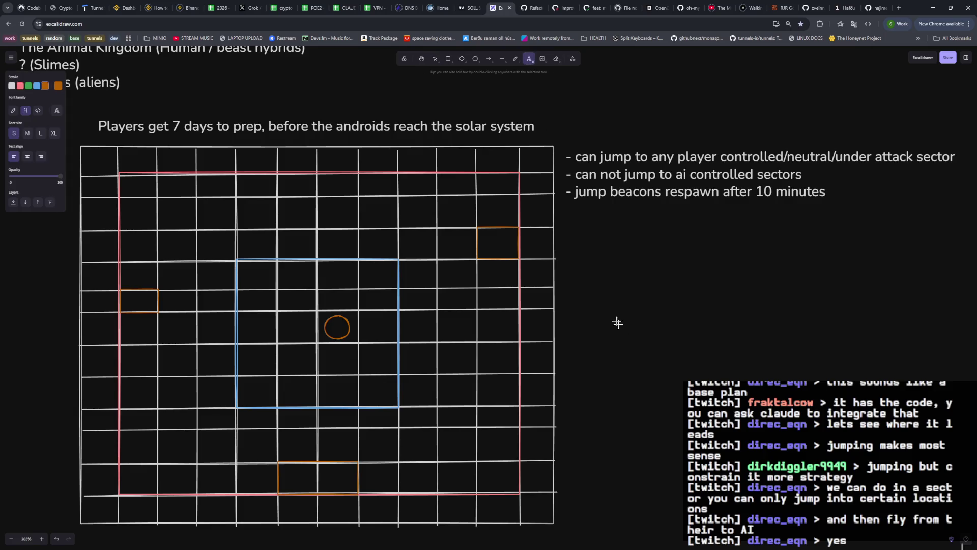
{"action": "left_click", "coordinate": [575, 353]}
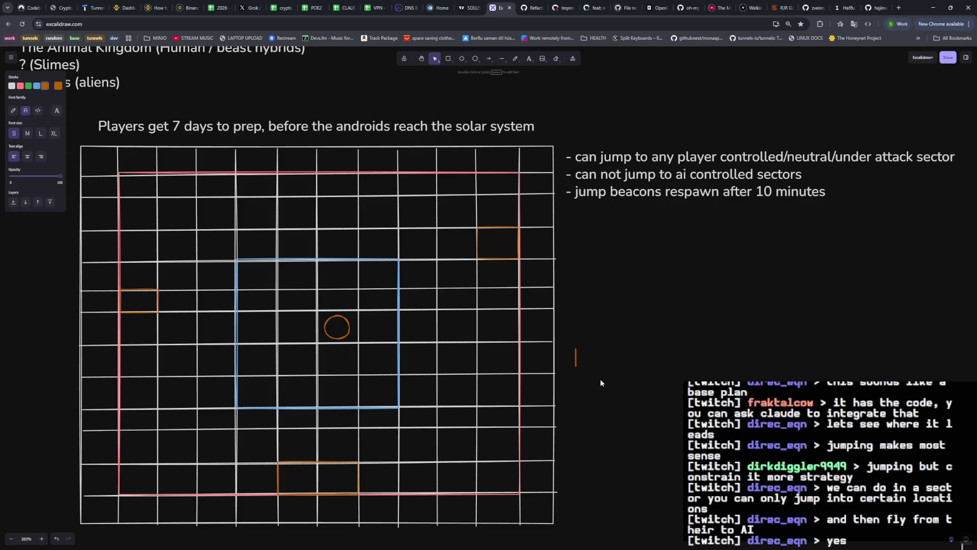
{"action": "type", "text": "- AImecha"}
{"action": "type", "text": "niscs"}
{"action": "key", "text": "Return"}
{"action": "type", "text": "- AI grows stronger and in number, the more resouces it gathers"}
{"action": "key", "text": "Escape"}
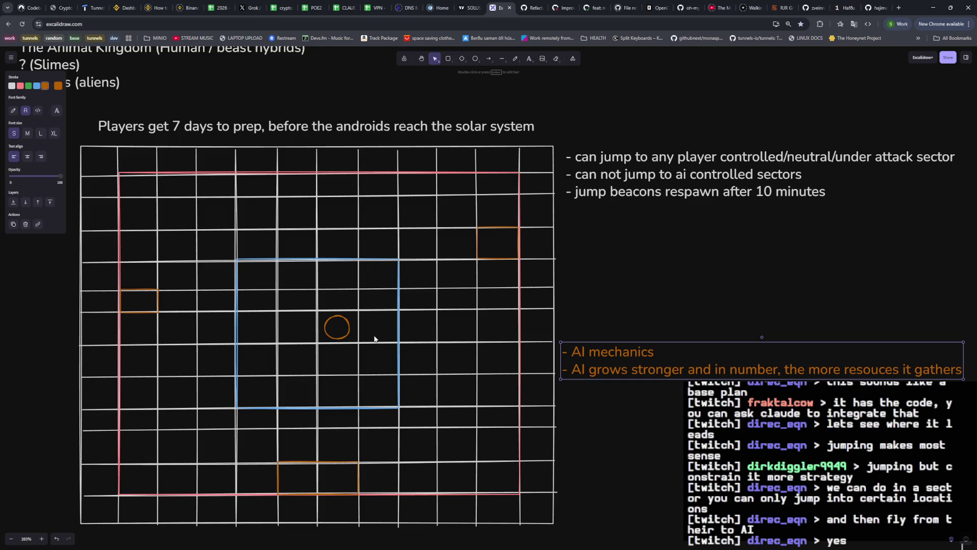
In Calculator work out 50 × 50 = 2500 and 30 × 30 = 900 as candidate map sizes.
{"action": "key", "text": "XF86Calculator"}
{"action": "type", "text": "50"}
{"action": "left_click", "coordinate": [544, 314]}
{"action": "left_click", "coordinate": [432, 348]}
{"action": "type", "text": "0"}
{"action": "left_click", "coordinate": [539, 399]}
{"action": "left_click", "coordinate": [453, 253]}
{"action": "type", "text": "30"}
{"action": "left_click", "coordinate": [554, 307]}
{"action": "left_click", "coordinate": [554, 397]}
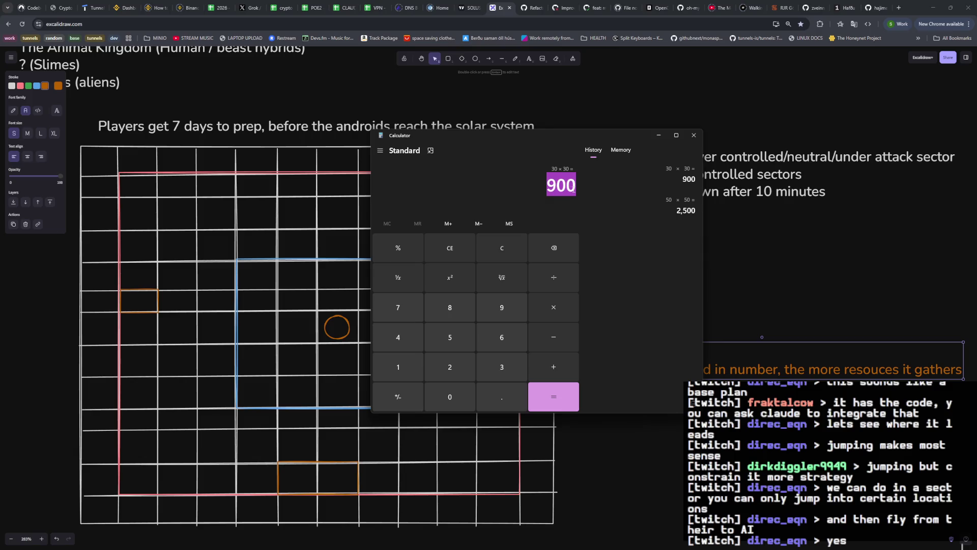
Work out 20 × 20 = 400, then close Calculator to return to the board.
{"action": "left_click", "coordinate": [497, 250]}
{"action": "left_click", "coordinate": [459, 373]}
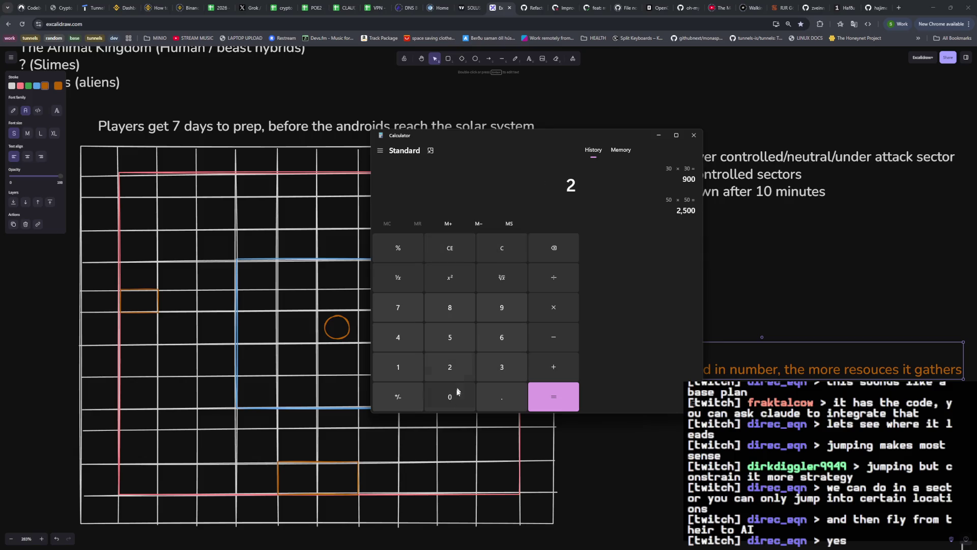
{"action": "left_click", "coordinate": [554, 307]}
{"action": "left_click", "coordinate": [450, 367]}
{"action": "left_click", "coordinate": [450, 396]}
{"action": "left_click", "coordinate": [552, 399]}
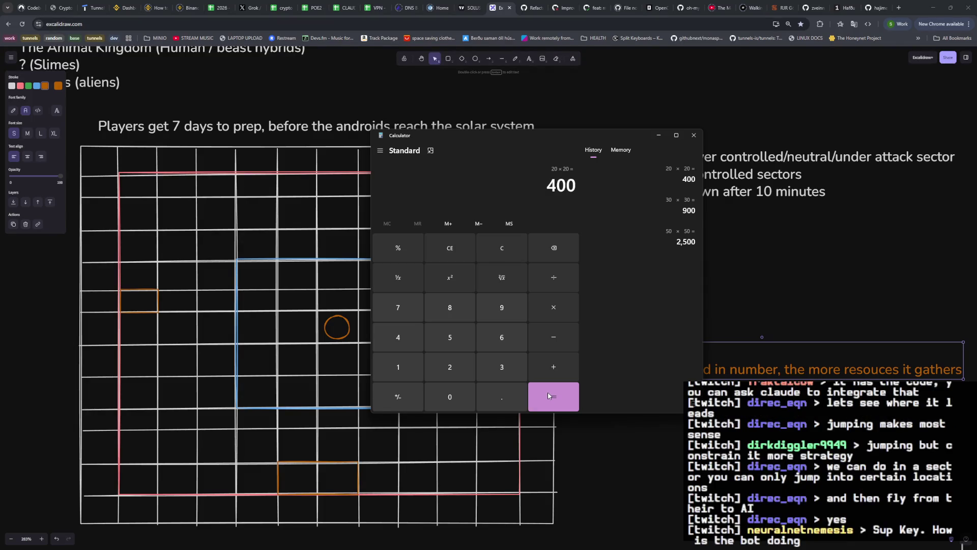
{"action": "left_click", "coordinate": [691, 138]}
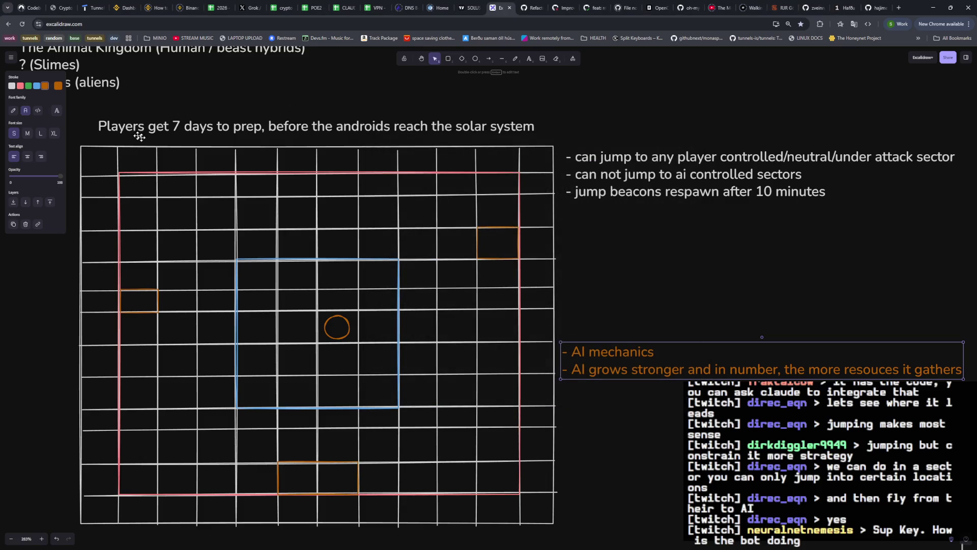
Start a new text note beside the grid under the jump rules.
{"action": "left_click", "coordinate": [57, 110]}
{"action": "left_click", "coordinate": [528, 62]}
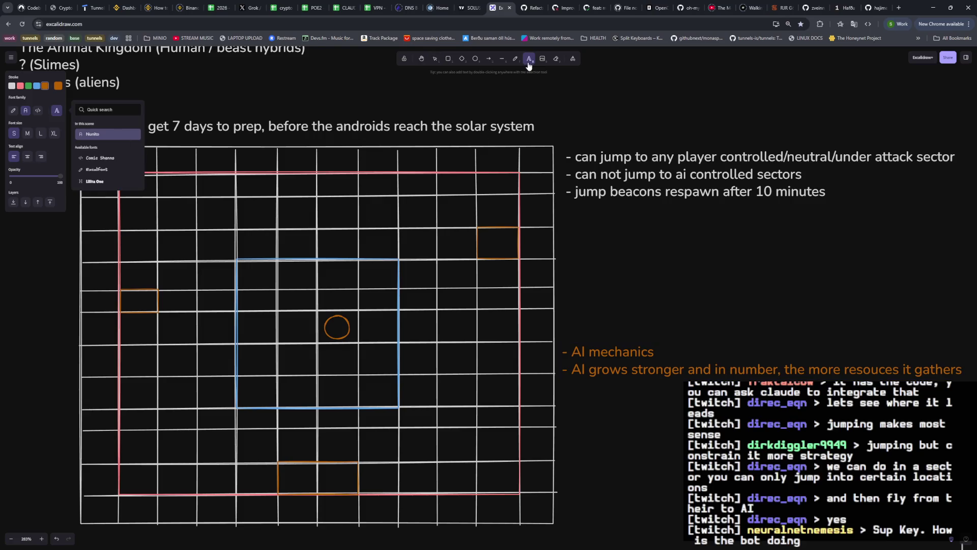
{"action": "left_click", "coordinate": [581, 246]}
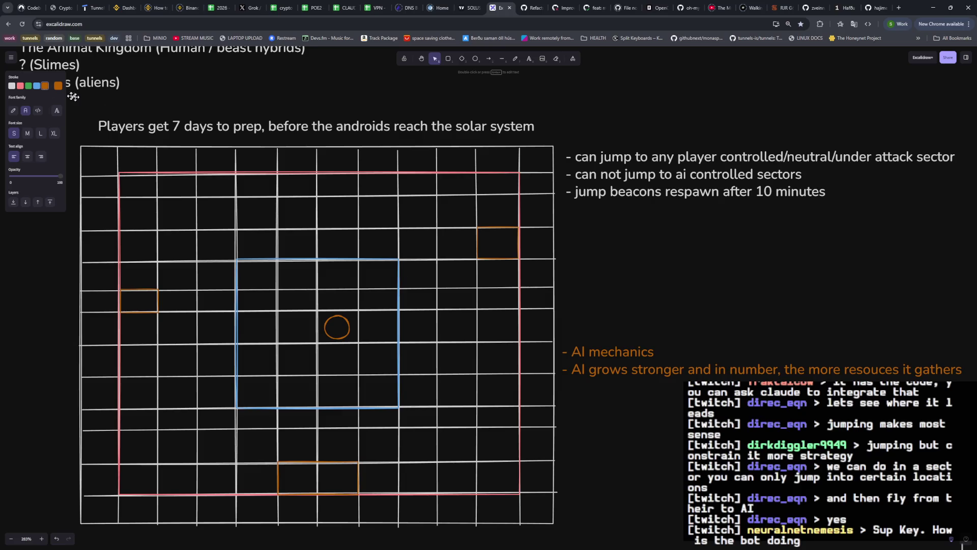
Write a blue two-line note 'MAP 20x20' and move it up under the jump rules.
{"action": "left_click", "coordinate": [36, 85]}
{"action": "type", "text": "MAP"}
{"action": "key", "text": "Return"}
{"action": "type", "text": "20x20"}
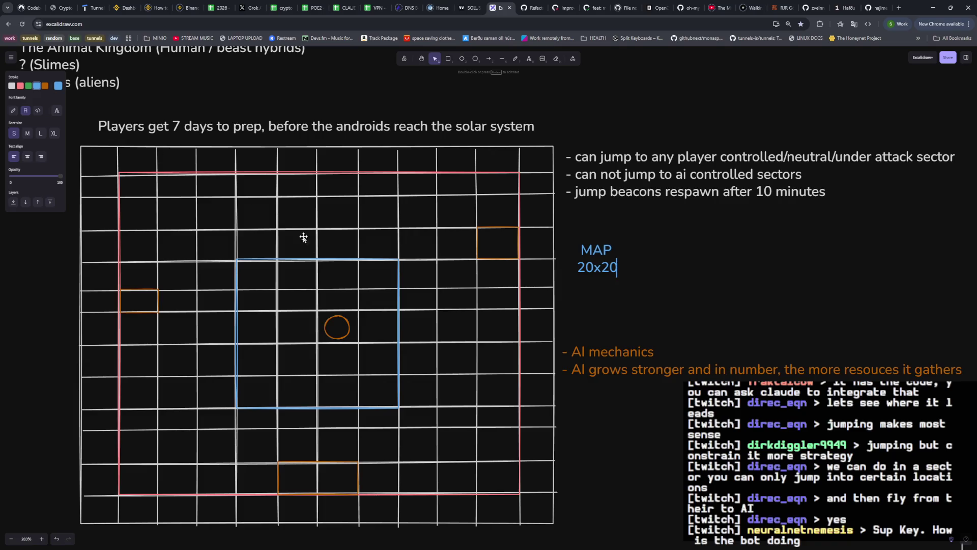
{"action": "left_click", "coordinate": [613, 290]}
{"action": "left_click_drag", "start_coordinate": [598, 271], "coordinate": [585, 248]}
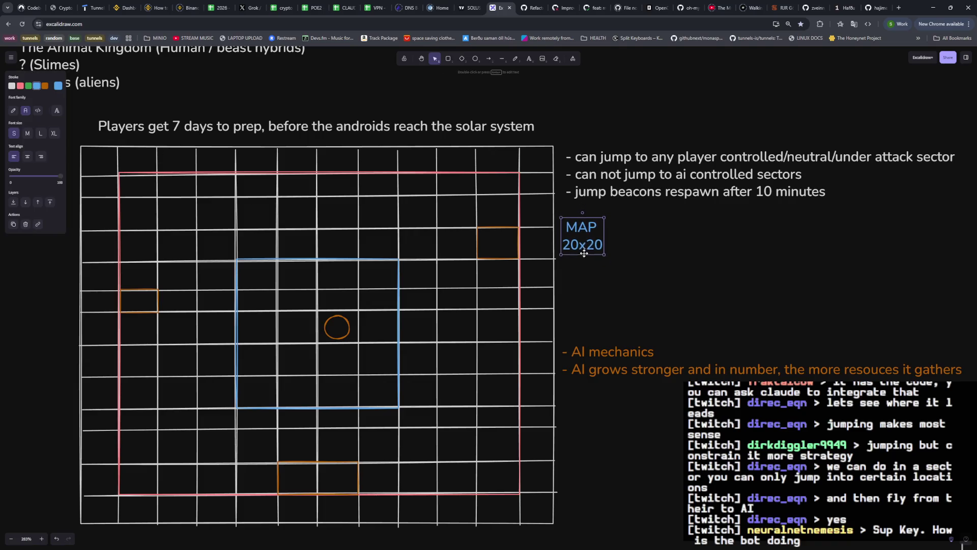
{"action": "double_click", "coordinate": [611, 352]}
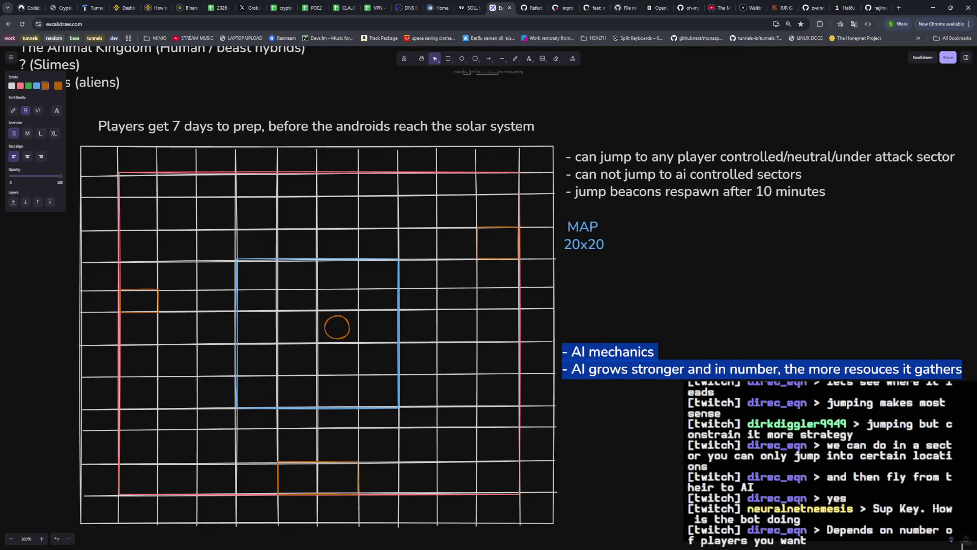
Delete the leading dash before 'AI mechanics' and nudge the orange block slightly up-left.
{"action": "left_click", "coordinate": [611, 352]}
{"action": "left_click_drag", "start_coordinate": [654, 352], "coordinate": [568, 352]}
{"action": "left_click", "coordinate": [571, 352]}
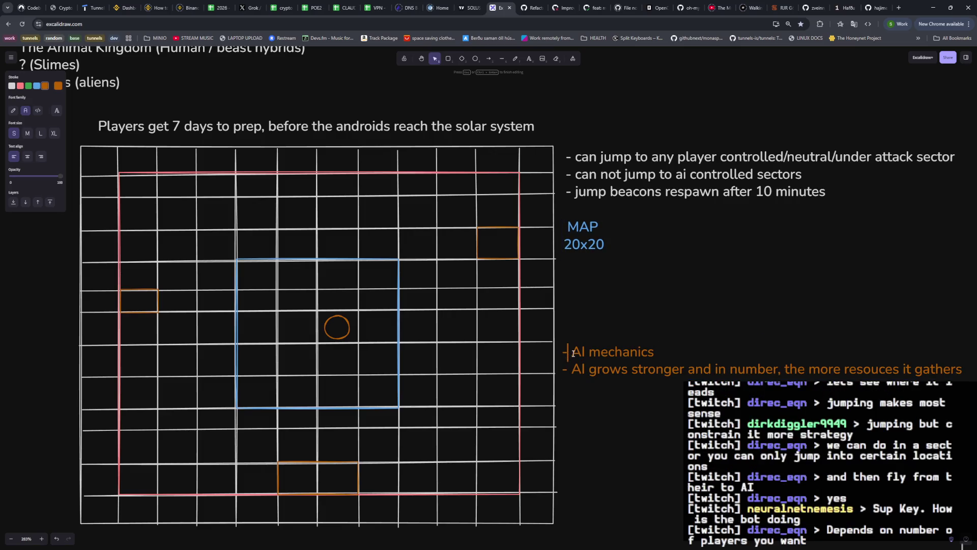
{"action": "key", "text": "BackSpace"}
{"action": "left_click", "coordinate": [647, 330]}
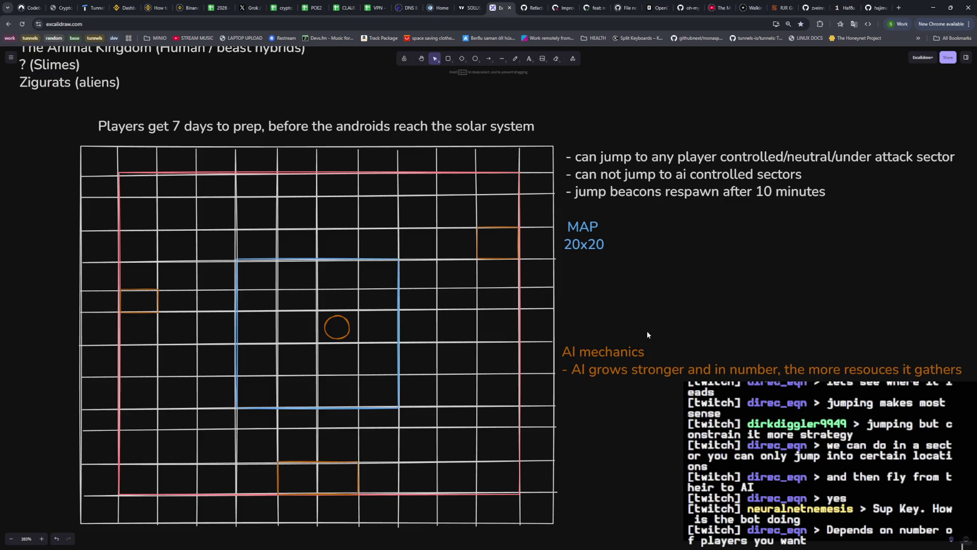
{"action": "left_click_drag", "start_coordinate": [621, 351], "coordinate": [620, 346]}
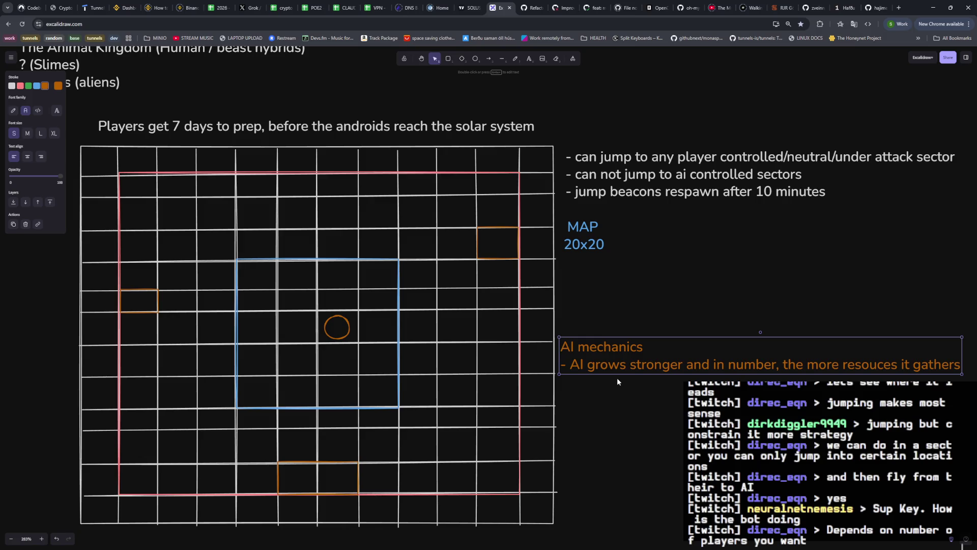
Append a bullet to the AI list: AI can move forward by 1 sector per X hours, fixing typos.
{"action": "double_click", "coordinate": [595, 365]}
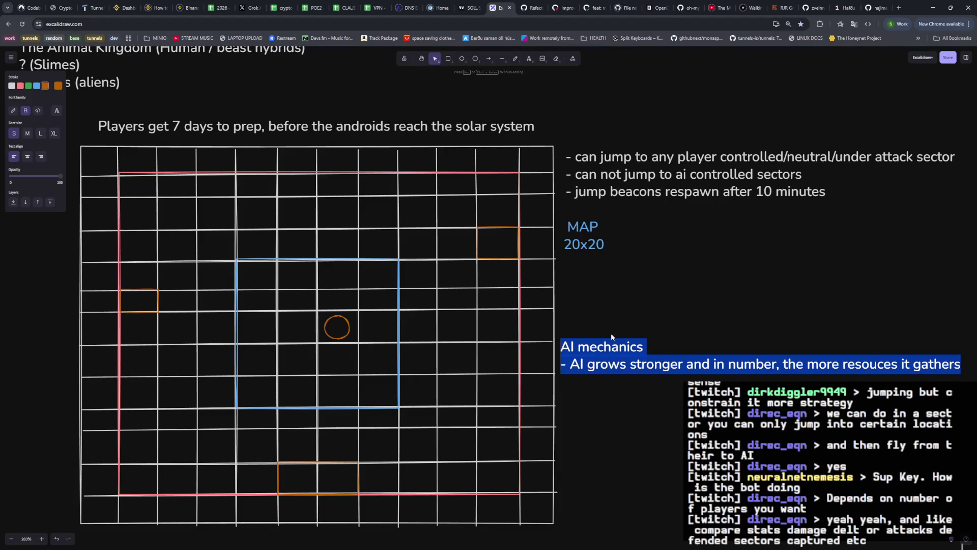
{"action": "left_click", "coordinate": [614, 367]}
{"action": "key", "text": "End"}
{"action": "key", "text": "Return"}
{"action": "type", "text": "- AI can take"}
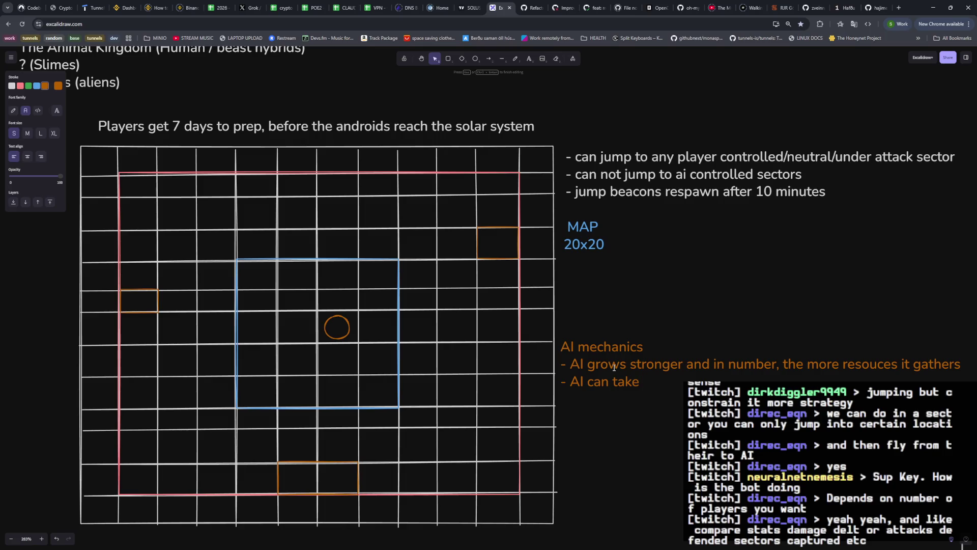
{"action": "type", "text": "1 sectorsver"}
{"action": "key", "text": "BackSpace"}
{"action": "key", "text": "BackSpace"}
{"action": "key", "text": "BackSpace"}
{"action": "key", "text": "BackSpace"}
{"action": "key", "text": "BackSpace"}
{"action": "type", "text": "move forward by 1 sector b"}
{"action": "key", "text": "BackSpace"}
{"action": "type", "text": "per"}
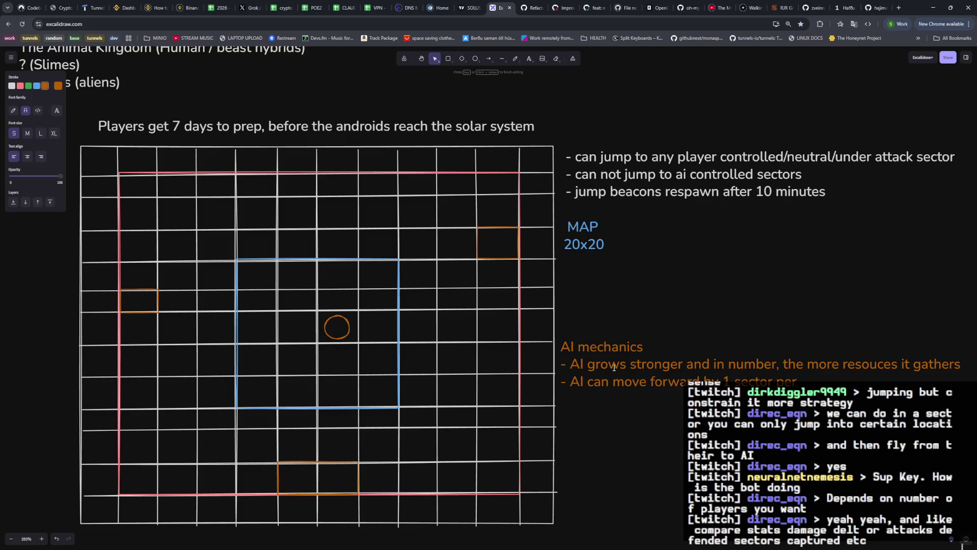
{"action": "type", "text": "X hours"}
{"action": "key", "text": "Escape"}
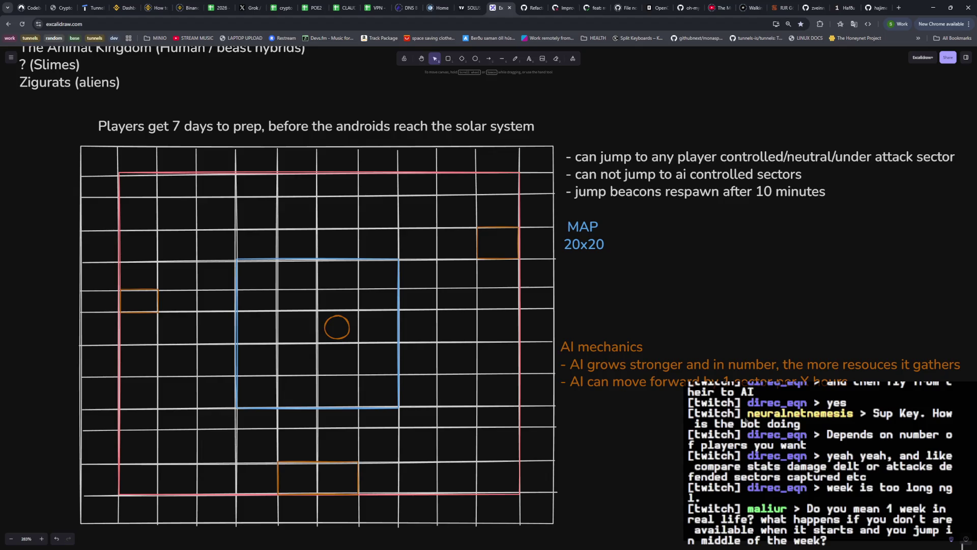
{"action": "scroll", "coordinate": [742, 405], "scroll_direction": "right", "scroll_amount": 1}
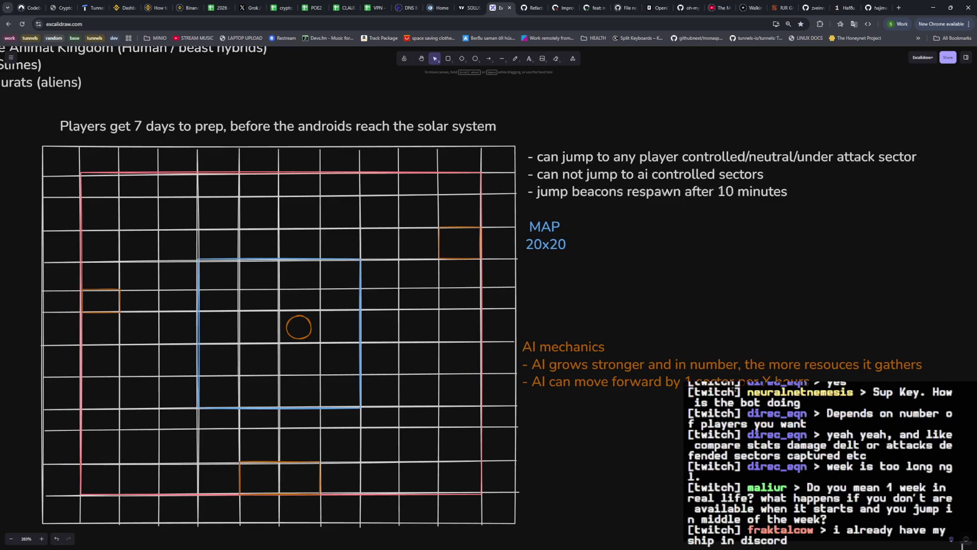
{"action": "scroll", "coordinate": [733, 393], "scroll_direction": "right", "scroll_amount": 3}
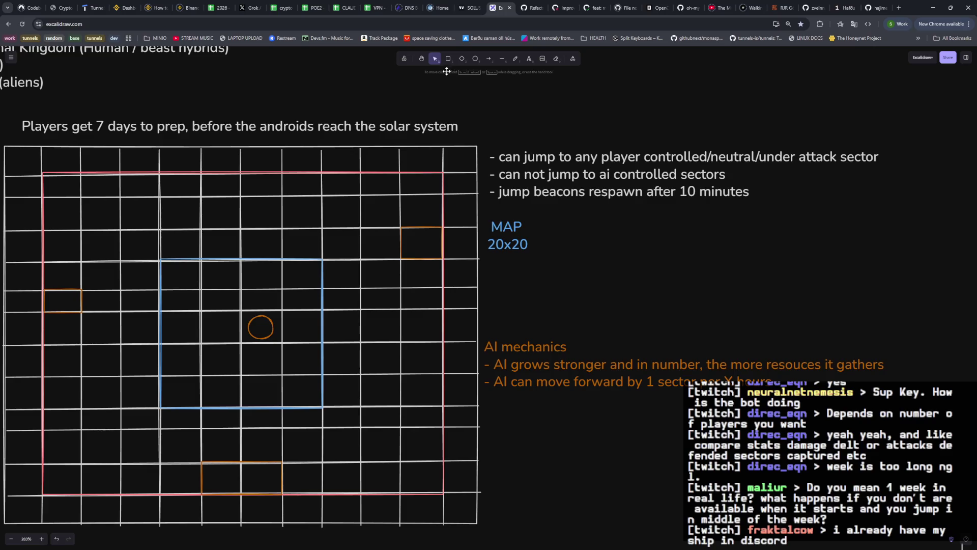
{"action": "left_click", "coordinate": [529, 59]}
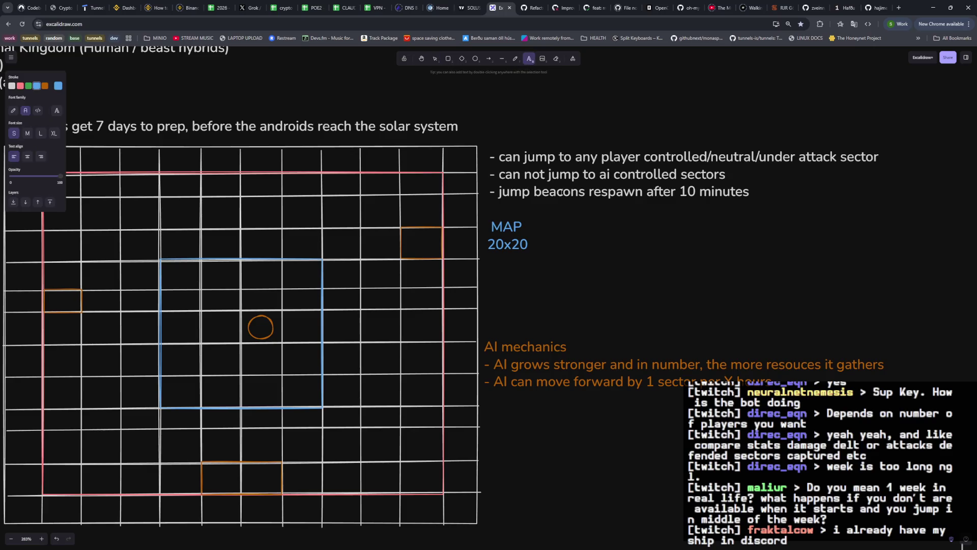
Under MAP 20x20 add: server starts Friday evening; invasion starts next Friday, lasts the whole weekend.
{"action": "left_click", "coordinate": [523, 245]}
{"action": "key", "text": "Return"}
{"action": "type", "text": "- Server"}
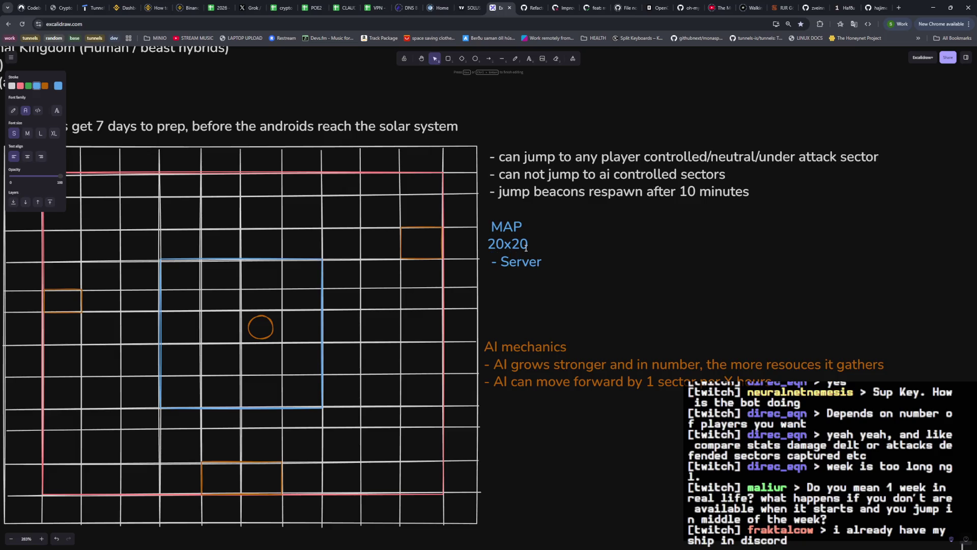
{"action": "type", "text": " start on friday evening"}
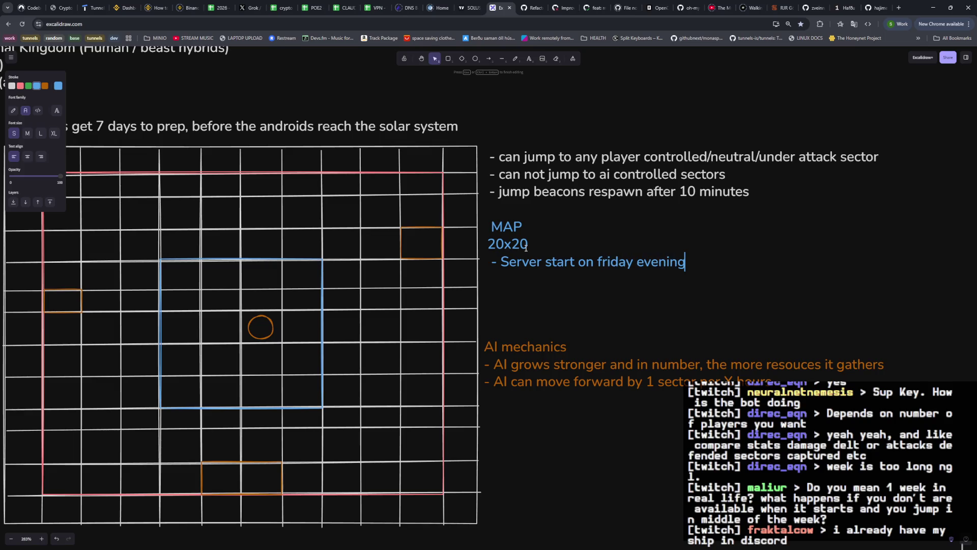
{"action": "key", "text": "Return"}
{"action": "type", "text": "-"}
{"action": "key", "text": "BackSpace"}
{"action": "type", "text": "- invasion starts next friday and lasts the whole weekend"}
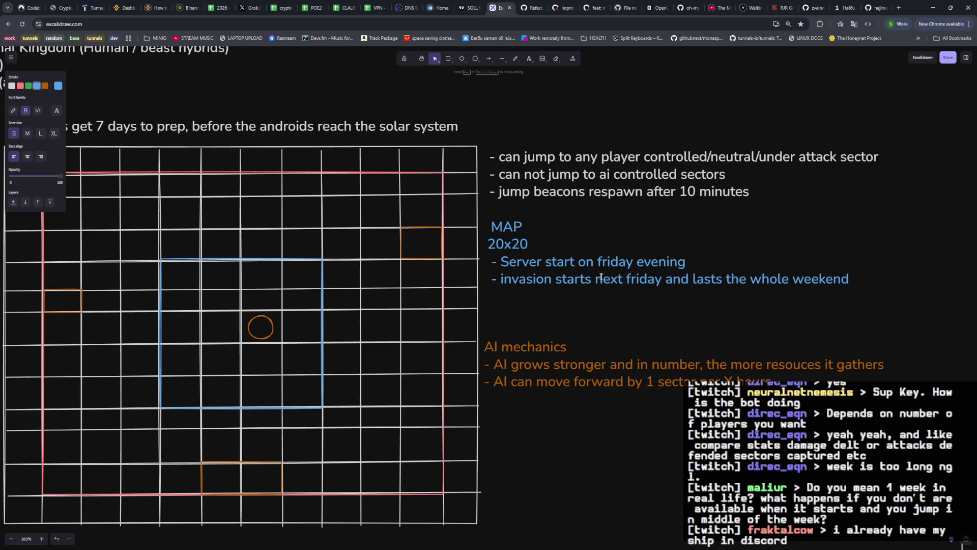
{"action": "left_click", "coordinate": [630, 340]}
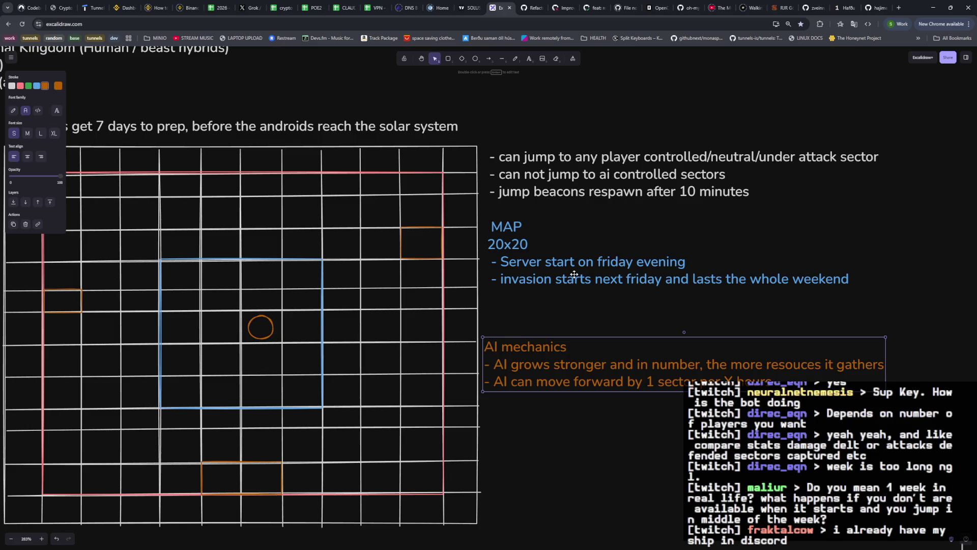
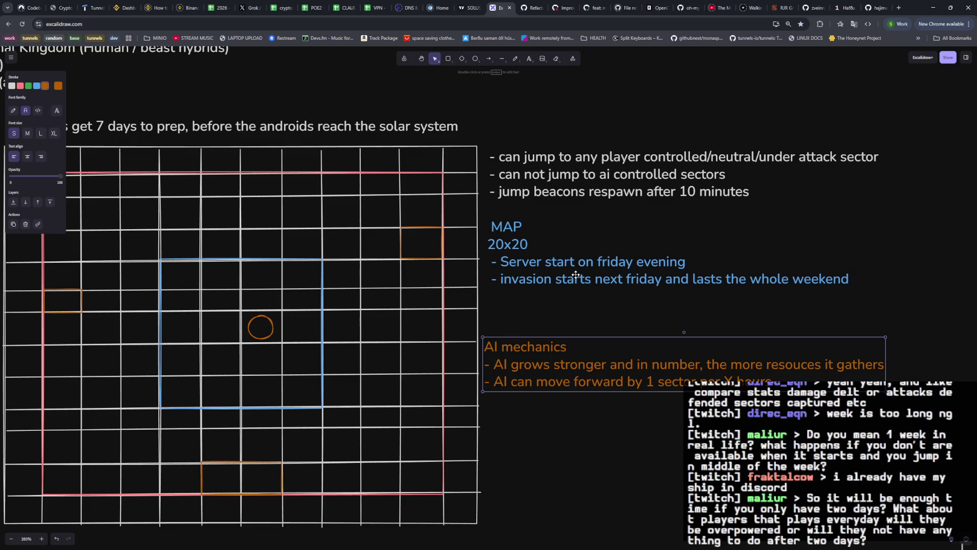
Add the line '- OR .. friday = start / sunday = invasion' below the weekend line in the MAP notes.
{"action": "left_click", "coordinate": [568, 297]}
{"action": "left_click", "coordinate": [558, 273]}
{"action": "double_click", "coordinate": [554, 265]}
{"action": "key", "text": "Right"}
{"action": "key", "text": "Return"}
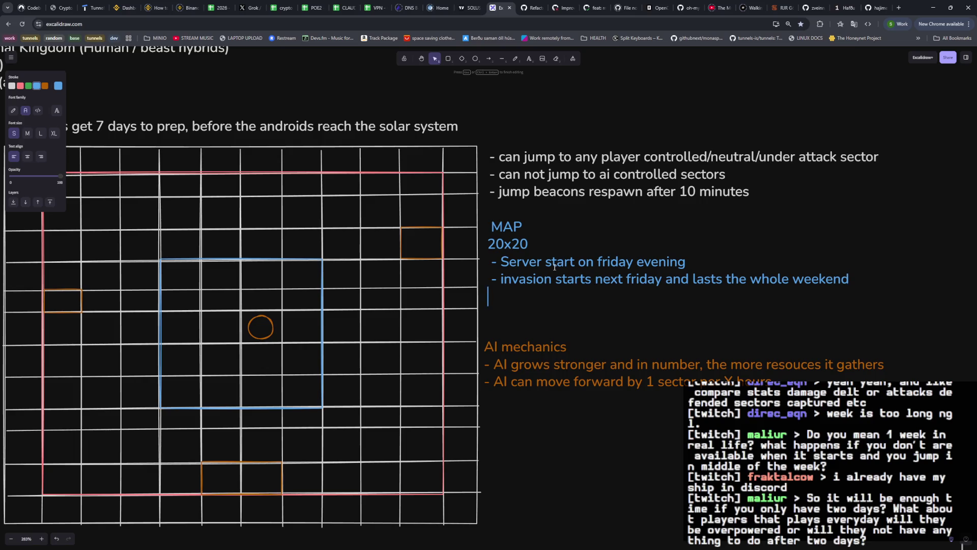
{"action": "type", "text": "- OR .. friday = start/"}
{"action": "key", "text": "BackSpace"}
{"action": "key", "text": "BackSpace"}
{"action": "type", "text": "/ sunday = invasion"}
{"action": "left_click", "coordinate": [618, 339]}
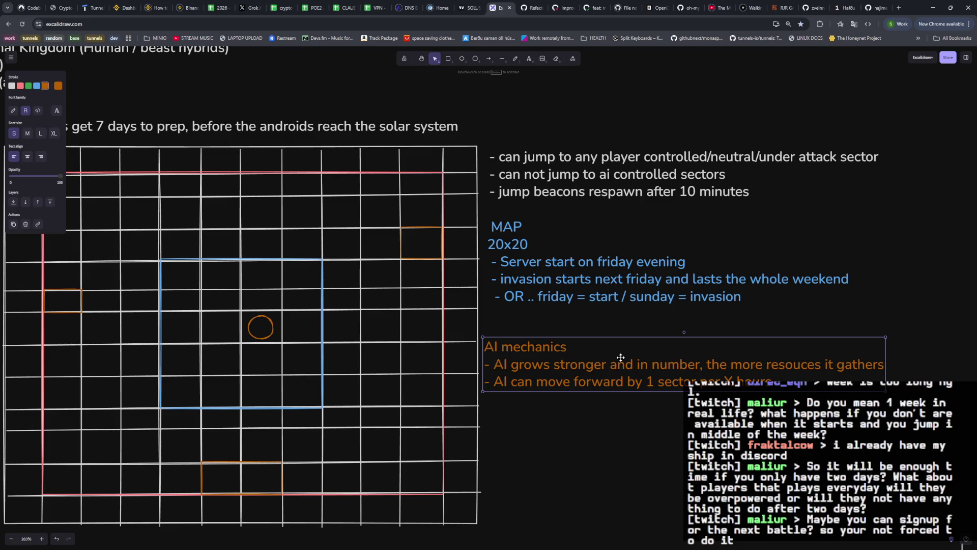
{"action": "left_click", "coordinate": [590, 331]}
{"action": "scroll", "coordinate": [590, 331], "scroll_direction": "left", "scroll_amount": 2}
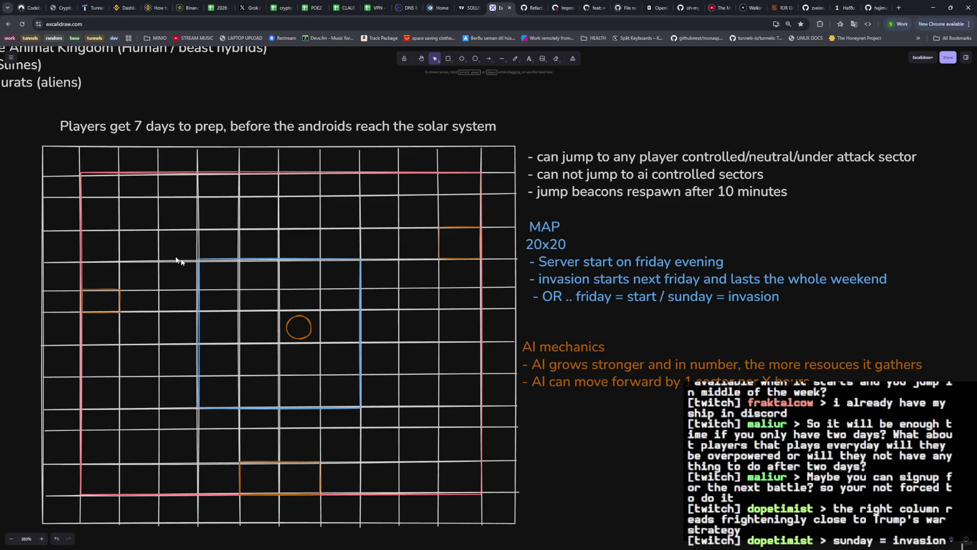
{"action": "left_click", "coordinate": [963, 544]}
{"action": "scroll", "coordinate": [570, 398], "scroll_direction": "down", "scroll_amount": 2}
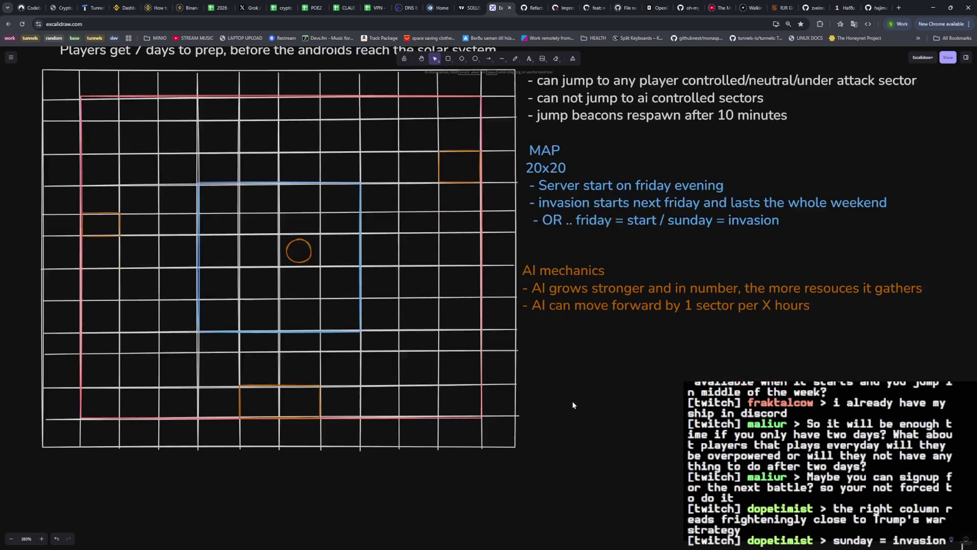
{"action": "scroll", "coordinate": [572, 400], "scroll_direction": "up", "scroll_amount": 1}
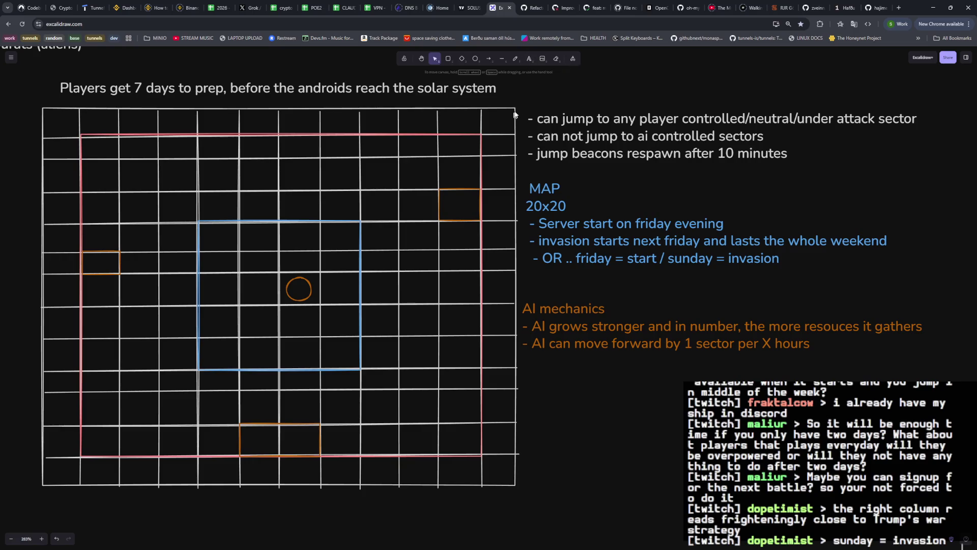
Pick the Text tool, then reopen the MAP notes for editing.
{"action": "left_click", "coordinate": [529, 59]}
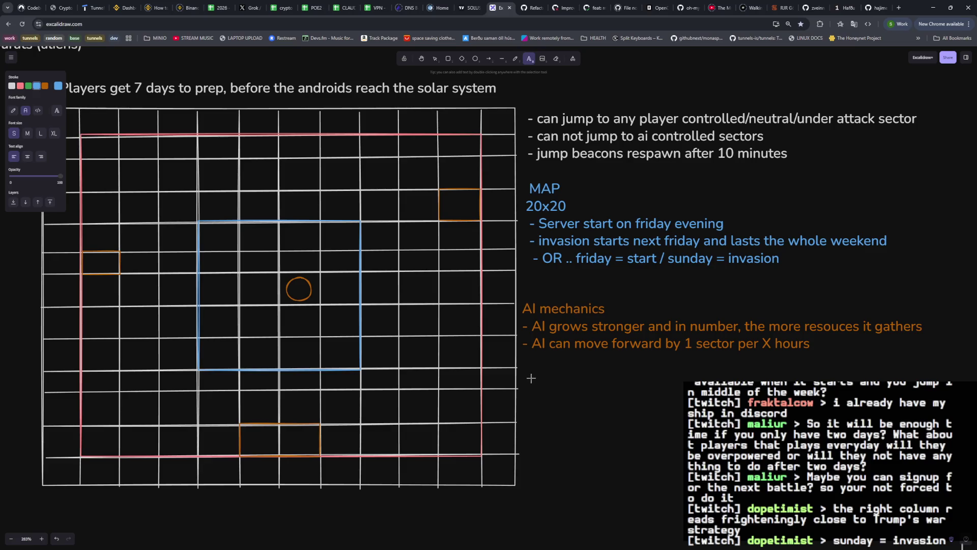
{"action": "left_click", "coordinate": [556, 262]}
Add blank lines under 20x20 for a gametime heading and drag the AI mechanics note further down.
{"action": "left_click", "coordinate": [566, 205]}
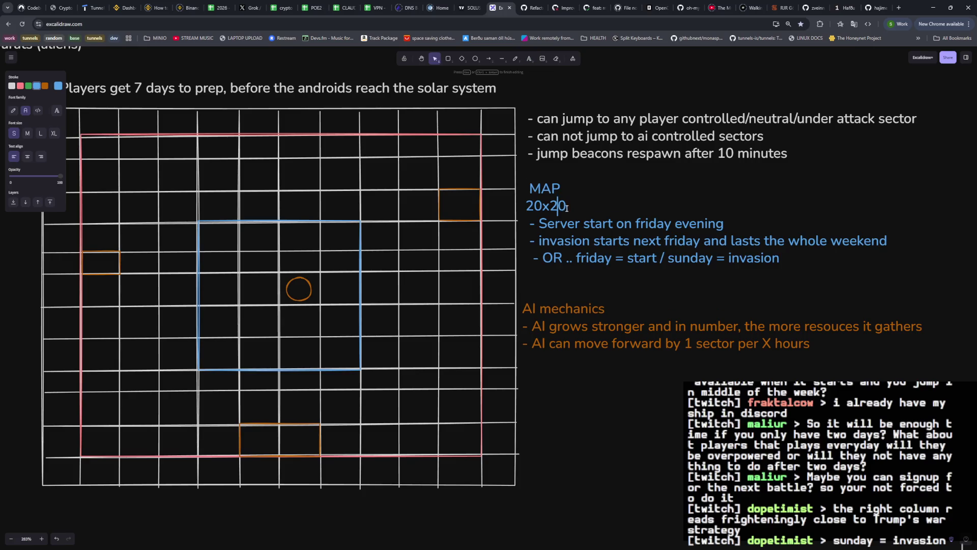
{"action": "key", "text": "Return"}
{"action": "type", "text": "gametime:"}
{"action": "key", "text": "Up"}
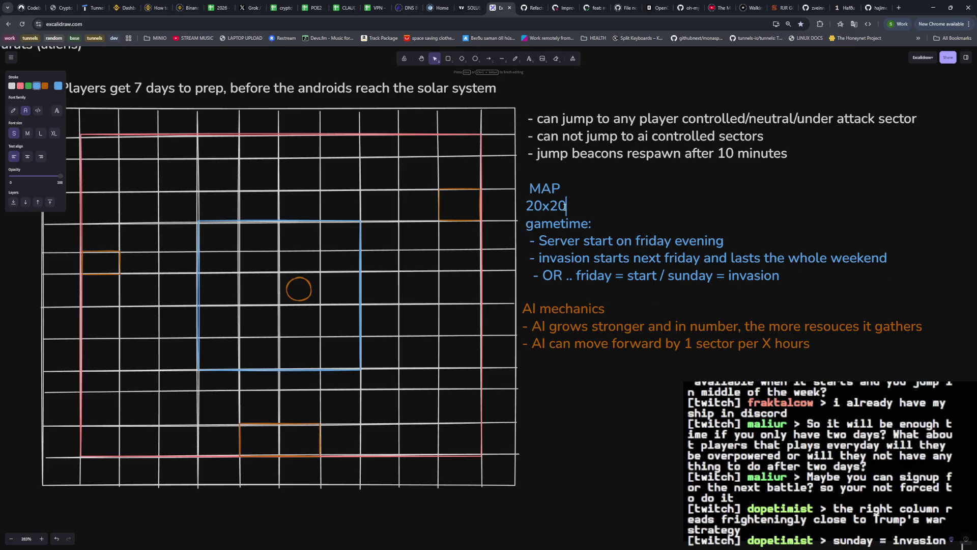
{"action": "key", "text": "Return"}
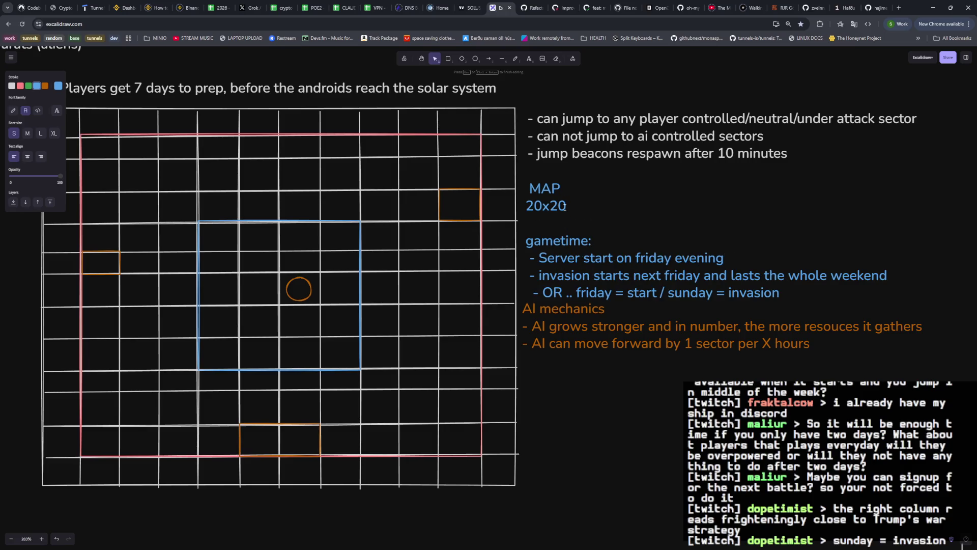
{"action": "left_click", "coordinate": [587, 327]}
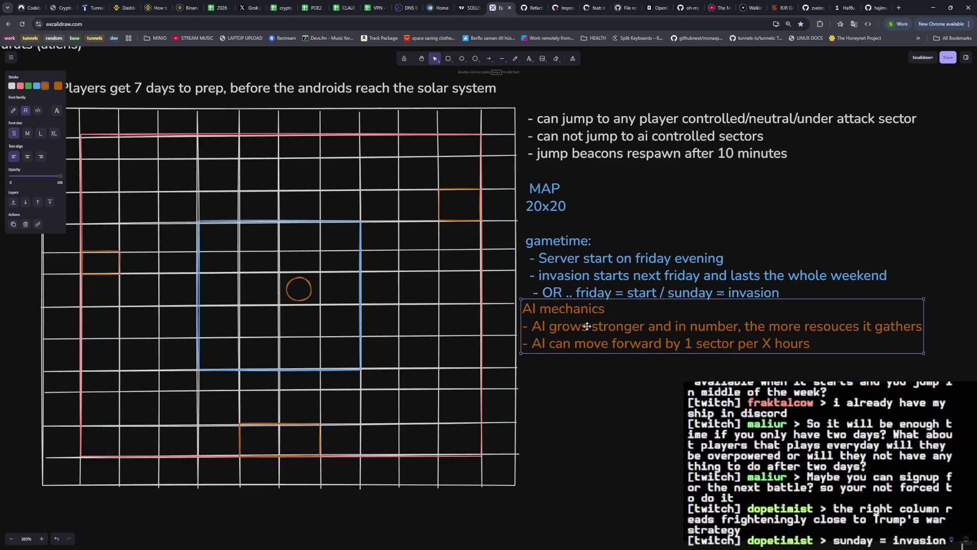
{"action": "left_click_drag", "start_coordinate": [587, 326], "coordinate": [585, 459]}
Join '20x20' onto the MAP line as 'MAP 20x20' and start a '- neutral zone: asteroids' bullet below.
{"action": "double_click", "coordinate": [562, 243]}
{"action": "left_click", "coordinate": [558, 206]}
{"action": "key", "text": "Left"}
{"action": "key", "text": "Left"}
{"action": "key", "text": "Left"}
{"action": "key", "text": "Left"}
{"action": "key", "text": "BackSpace"}
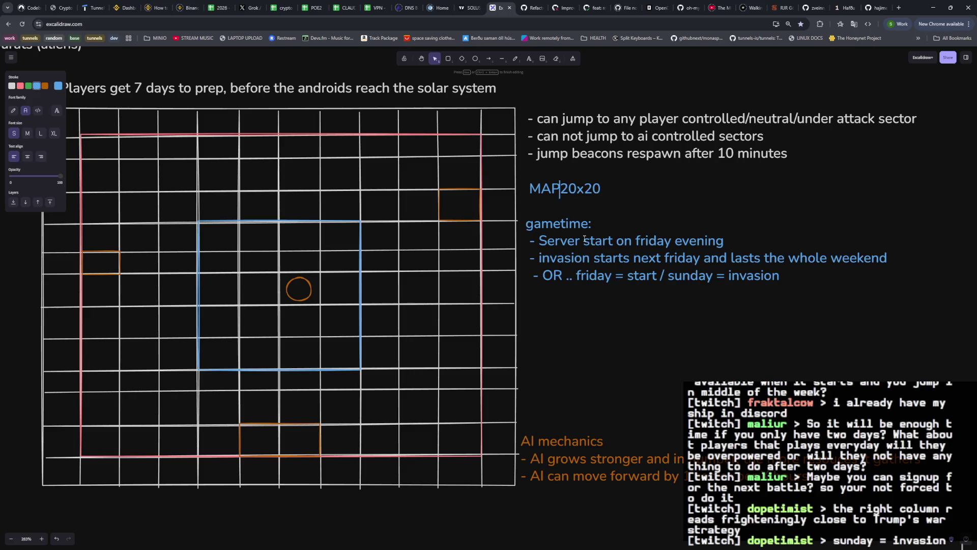
{"action": "key", "text": "Down"}
{"action": "key", "text": "Return"}
{"action": "type", "text": "- n"}
{"action": "key", "text": "BackSpace"}
{"action": "type", "text": "ne"}
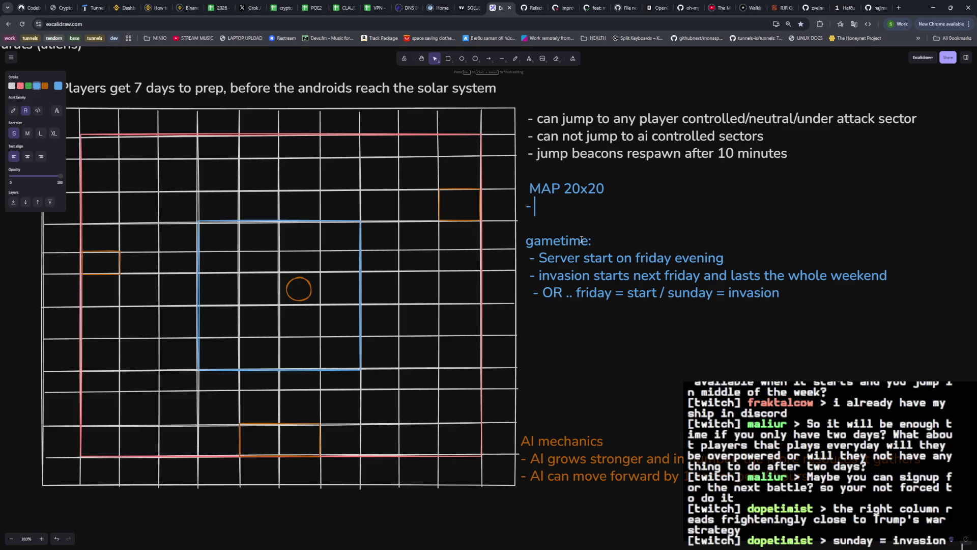
{"action": "type", "text": "neutral zone: "}
{"action": "type", "text": "a"}
{"action": "type", "text": "steroids,"}
{"action": "type", "text": " ab"}
{"action": "key", "text": "BackSpace"}
{"action": "key", "text": "BackSpace"}
{"action": "type", "text": "ship wrecks,"}
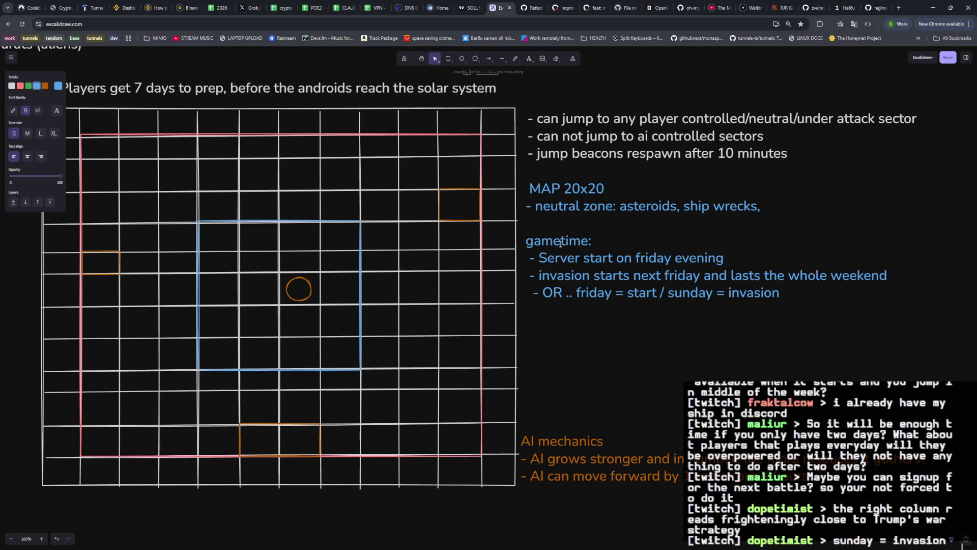
{"action": "type", "text": "s"}
Extend the neutral zone list with ship wrecks and satelites, dropping 'bases', and start a new line.
{"action": "key", "text": "BackSpace"}
{"action": "type", "text": "saterlites"}
{"action": "key", "text": "Left"}
{"action": "key", "text": "Left"}
{"action": "key", "text": "Left"}
{"action": "key", "text": "Left"}
{"action": "key", "text": "BackSpace"}
{"action": "key", "text": "Right"}
{"action": "key", "text": "Right"}
{"action": "key", "text": "Right"}
{"action": "key", "text": "Right"}
{"action": "type", "text": ","}
{"action": "type", "text": "bases"}
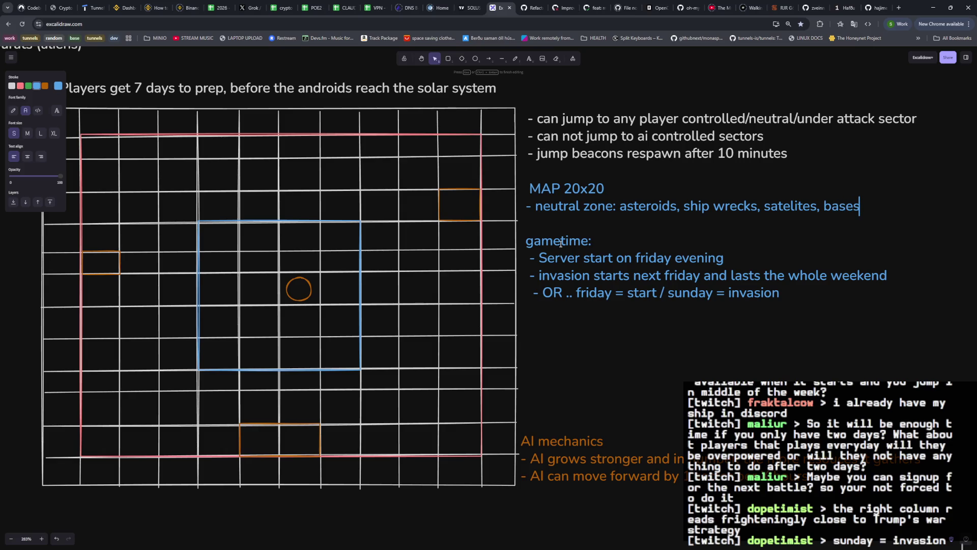
{"action": "key", "text": "BackSpace"}
{"action": "key", "text": "BackSpace"}
{"action": "key", "text": "BackSpace"}
{"action": "key", "text": "BackSpace"}
{"action": "key", "text": "BackSpace"}
{"action": "key", "text": "BackSpace"}
{"action": "key", "text": "BackSpace"}
{"action": "key", "text": "Return"}
{"action": "type", "text": "-"}
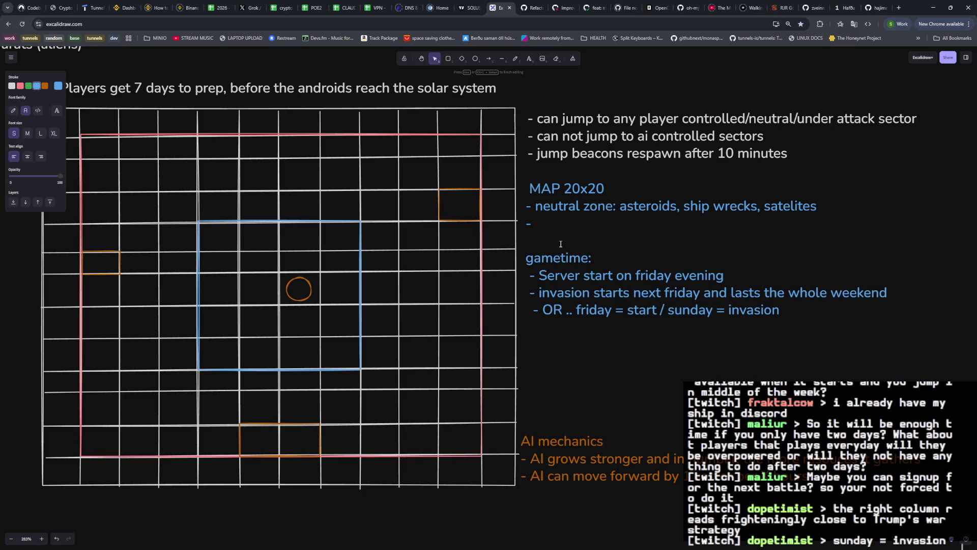
List pirates, AI scouts, wormholes with boss battle and planets, then begin another '- ' bullet.
{"action": "key", "text": "Up"}
{"action": "key", "text": "Right"}
{"action": "key", "text": "Right"}
{"action": "key", "text": "Right"}
{"action": "key", "text": "Right"}
{"action": "key", "text": "Right"}
{"action": "key", "text": "Right"}
{"action": "key", "text": "Right"}
{"action": "key", "text": "BackSpace"}
{"action": "key", "text": "BackSpace"}
{"action": "key", "text": "BackSpace"}
{"action": "key", "text": "BackSpace"}
{"action": "key", "text": "BackSpace"}
{"action": "key", "text": "BackSpace"}
{"action": "key", "text": "BackSpace"}
{"action": "type", "text": "home"}
{"action": "key", "text": "Down"}
{"action": "type", "text": "neutral zone: "}
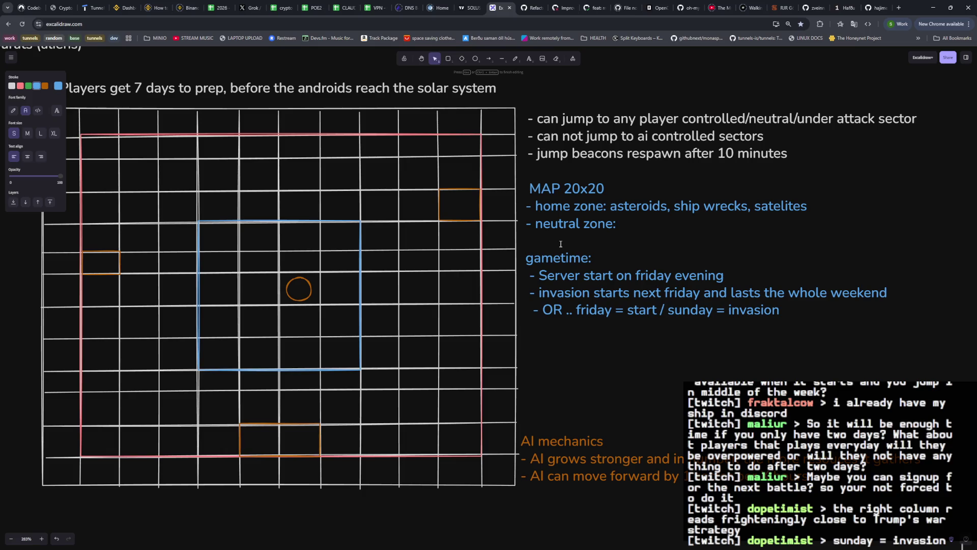
{"action": "type", "text": "pri"}
{"action": "key", "text": "BackSpace"}
{"action": "type", "text": "irates,"}
{"action": "type", "text": "AI scouts,"}
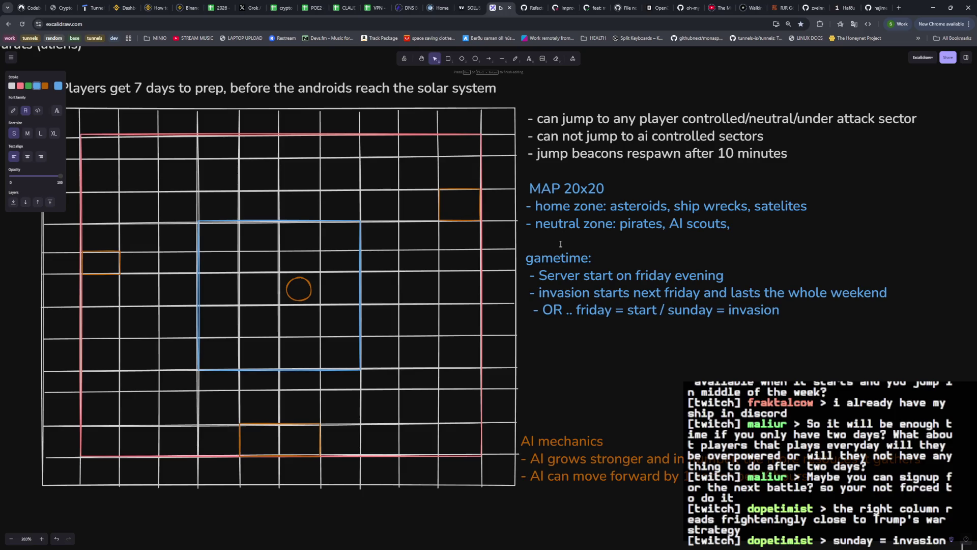
{"action": "type", "text": "wormholes"}
{"action": "type", "text": " (with boss battle)"}
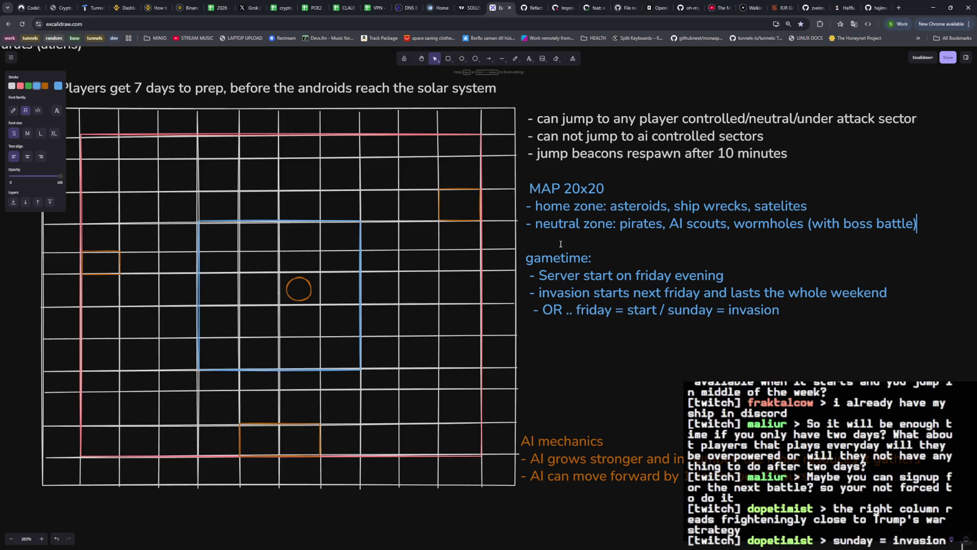
{"action": "type", "text": ", p["}
{"action": "type", "text": "anet"}
{"action": "key", "text": "BackSpace"}
{"action": "key", "text": "BackSpace"}
{"action": "key", "text": "BackSpace"}
{"action": "key", "text": "BackSpace"}
{"action": "key", "text": "BackSpace"}
{"action": "type", "text": "lanets ?"}
{"action": "type", "text": "?"}
{"action": "key", "text": "Return"}
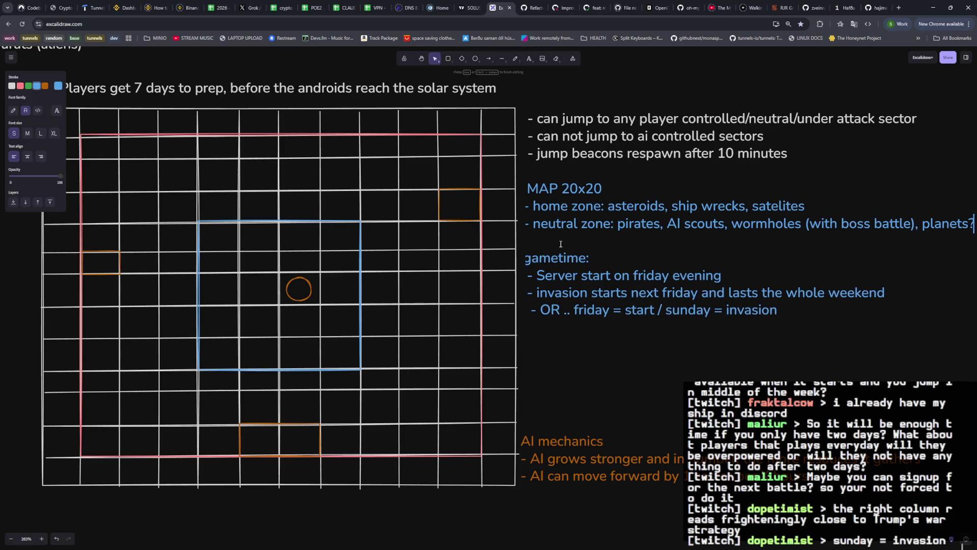
{"action": "type", "text": "-"}
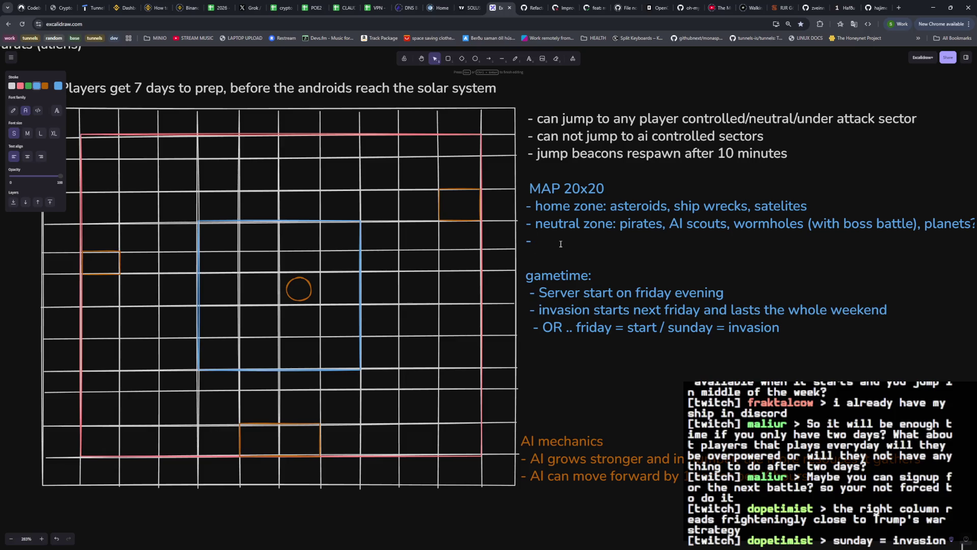
{"action": "key", "text": "BackSpace"}
{"action": "key", "text": "BackSpace"}
{"action": "key", "text": "BackSpace"}
{"action": "key", "text": "BackSpace"}
{"action": "key", "text": "BackSpace"}
{"action": "key", "text": "BackSpace"}
{"action": "key", "text": "BackSpace"}
{"action": "key", "text": "BackSpace"}
{"action": "type", "text": "lanets with stores"}
Make the planets entry read 'planets with stores', drop the empty bullet and stop editing.
{"action": "left_click", "coordinate": [578, 274]}
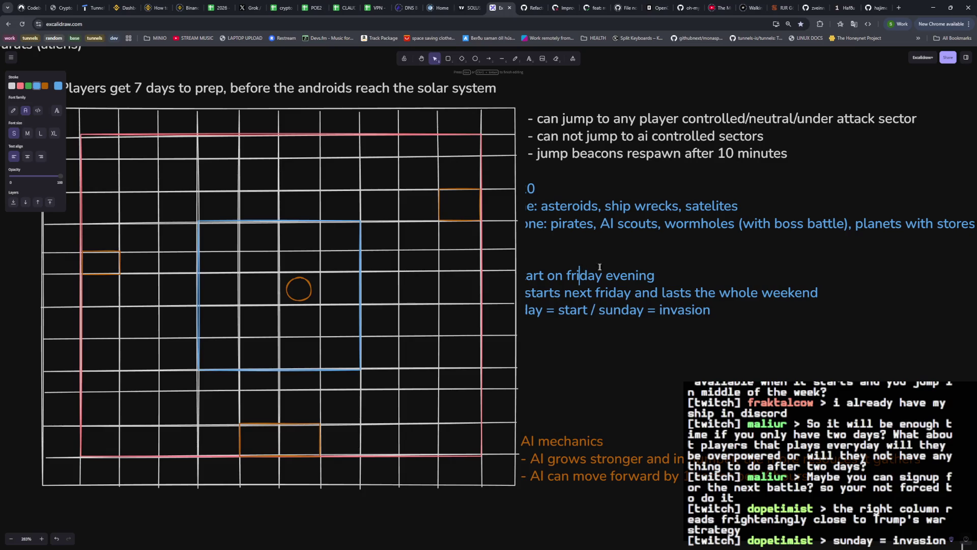
{"action": "double_click", "coordinate": [596, 224]}
{"action": "left_click_drag", "start_coordinate": [595, 223], "coordinate": [557, 224]}
{"action": "left_click", "coordinate": [566, 260]}
{"action": "double_click", "coordinate": [569, 224]}
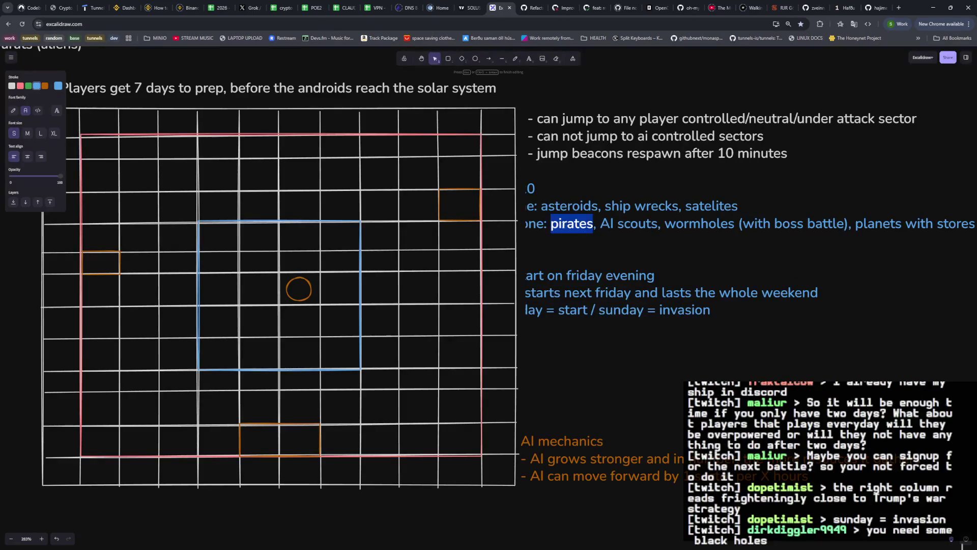
{"action": "left_click", "coordinate": [555, 224]}
{"action": "left_click", "coordinate": [586, 357]}
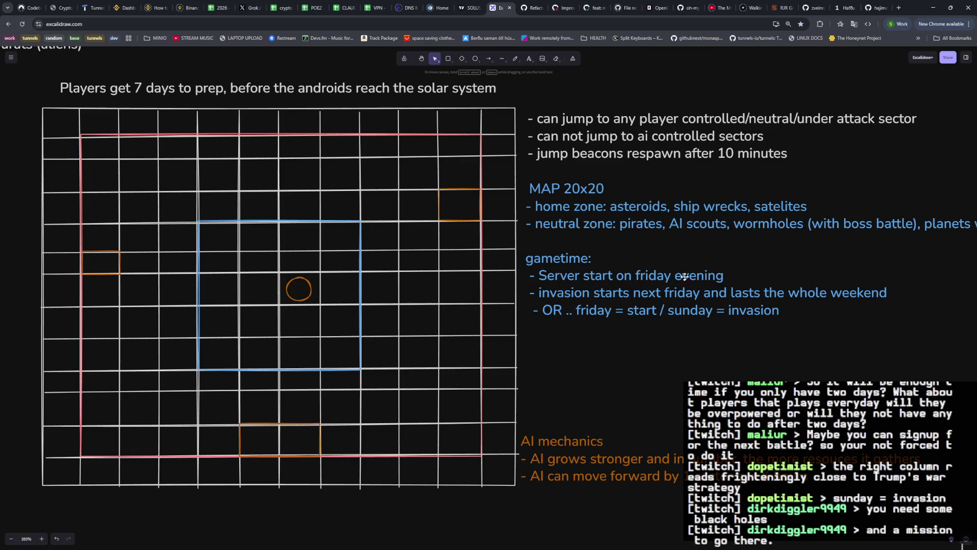
Reopen the MAP notes and clear the all-text selection.
{"action": "double_click", "coordinate": [761, 226]}
{"action": "left_click", "coordinate": [773, 226]}
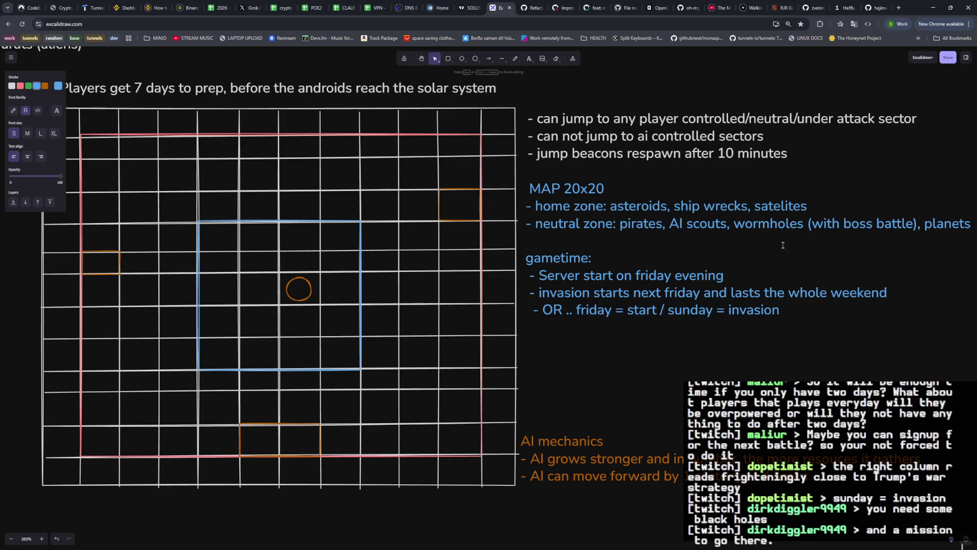
{"action": "left_click", "coordinate": [766, 337]}
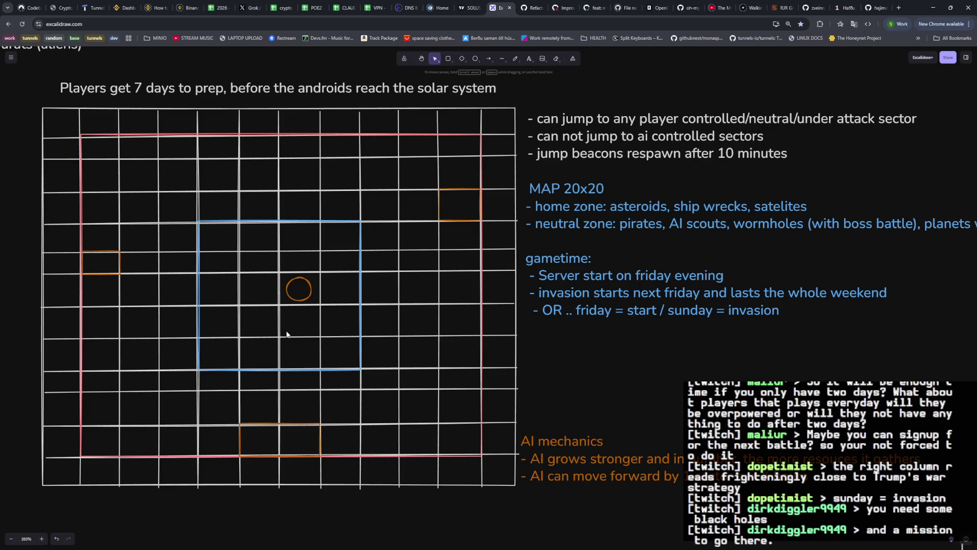
Add '- under attack: same as neutral, but swarming with AI + AI boss' on the blank line above gametime.
{"action": "double_click", "coordinate": [630, 228]}
{"action": "key", "text": "Up"}
{"action": "key", "text": "Up"}
{"action": "key", "text": "Up"}
{"action": "key", "text": "Up"}
{"action": "type", "text": "-"}
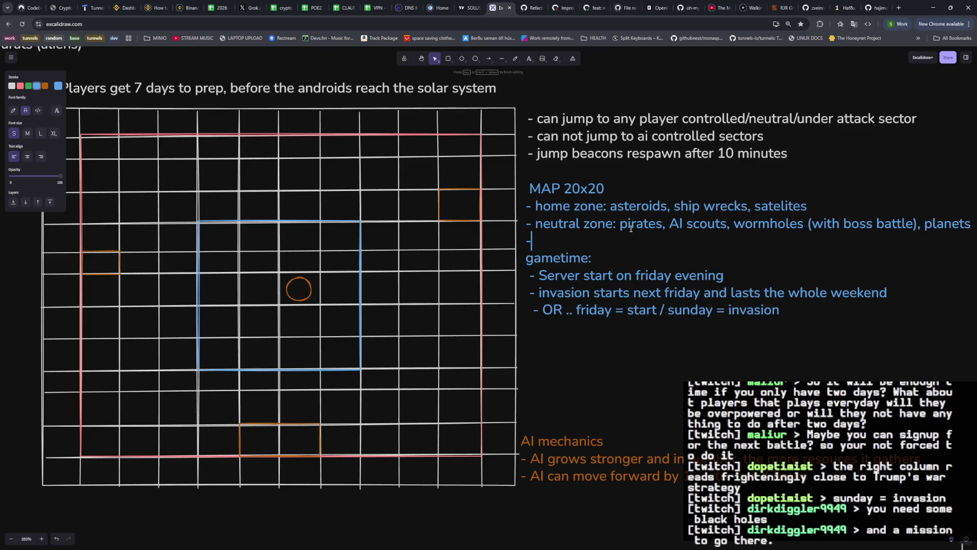
{"action": "key", "text": "Return"}
{"action": "key", "text": "Up"}
{"action": "key", "text": "End"}
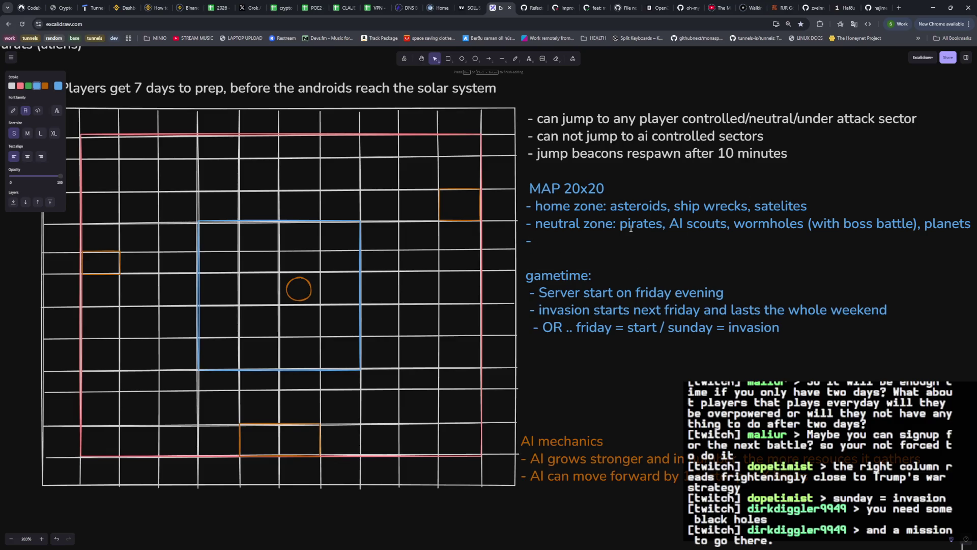
{"action": "type", "text": "under wa"}
{"action": "key", "text": "BackSpace"}
{"action": "key", "text": "BackSpace"}
{"action": "type", "text": "atta"}
{"action": "type", "text": "ck: same as neeutr"}
{"action": "key", "text": "BackSpace"}
{"action": "key", "text": "BackSpace"}
{"action": "key", "text": "BackSpace"}
{"action": "key", "text": "BackSpace"}
{"action": "type", "text": "utral"}
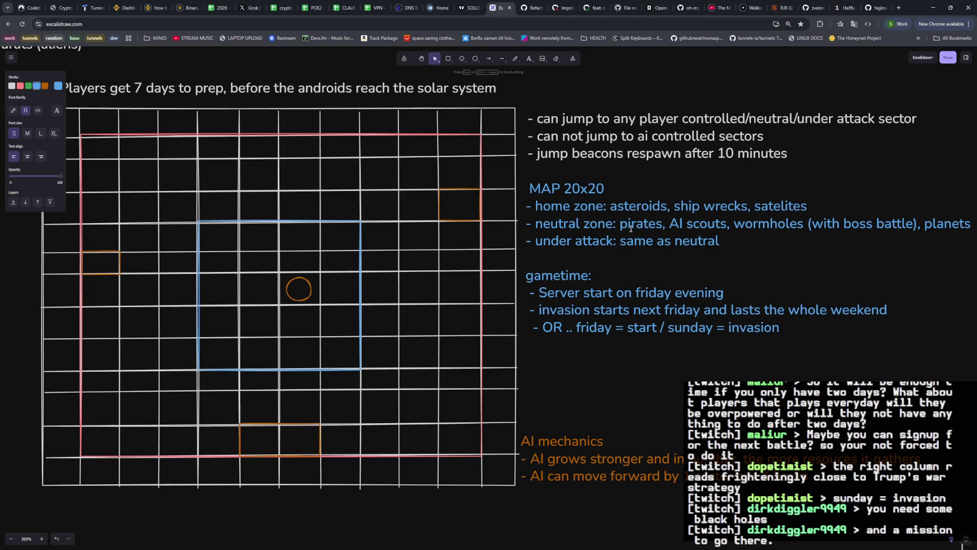
{"action": "type", "text": ", but swarming with AI + AI boss"}
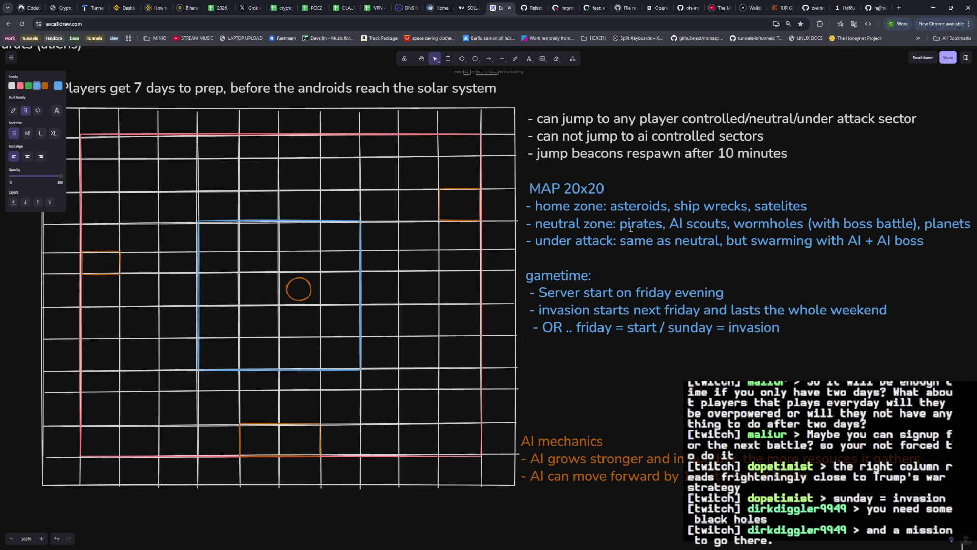
{"action": "left_click", "coordinate": [723, 364]}
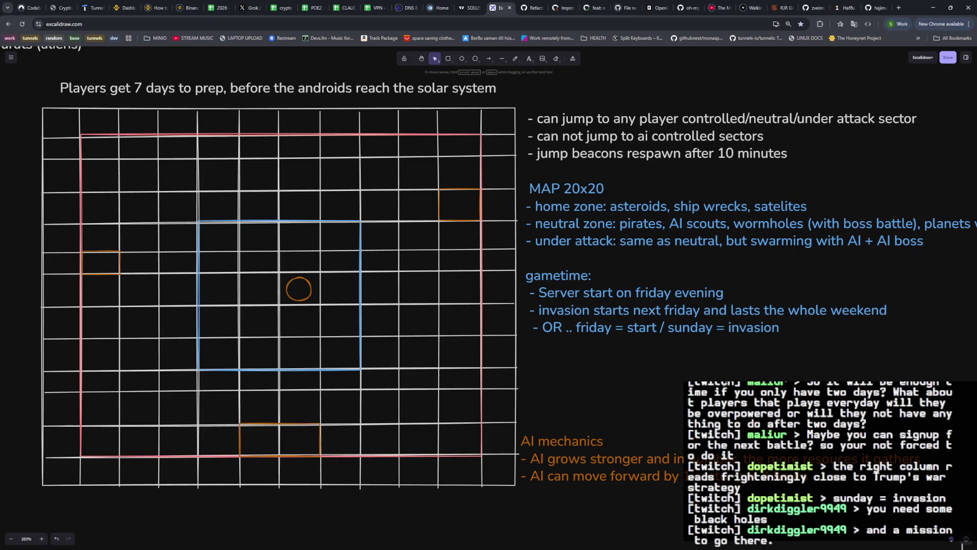